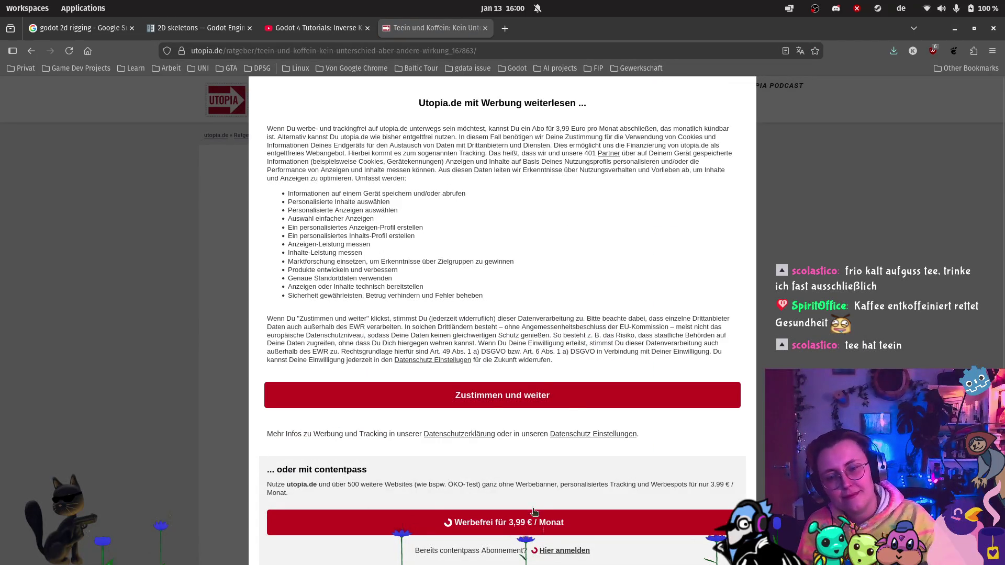
Step: Accept the cookie consent and scroll into the Teein und Koffein article's opening paragraphs
left_click(565, 398)
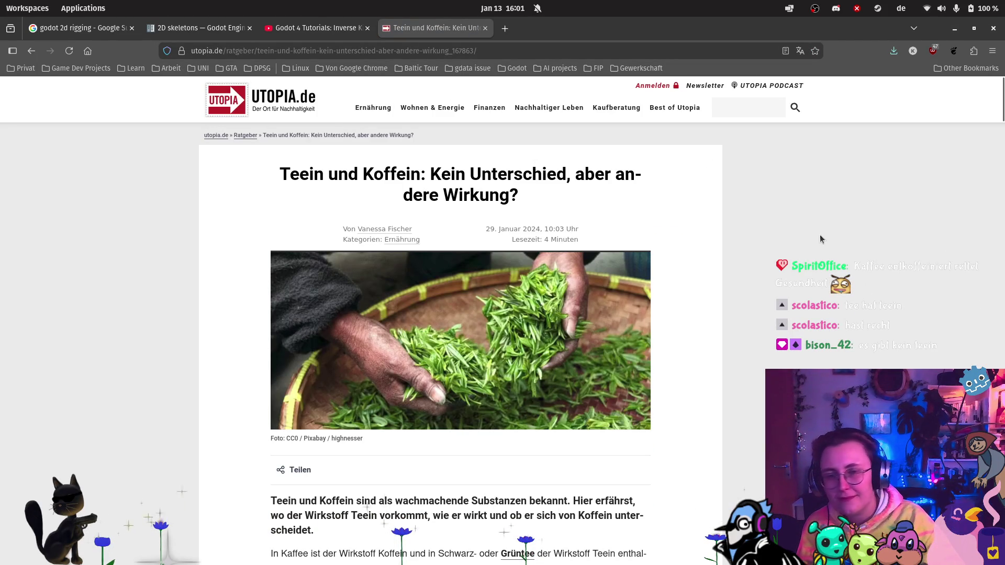
scroll(763, 158, "down", 3)
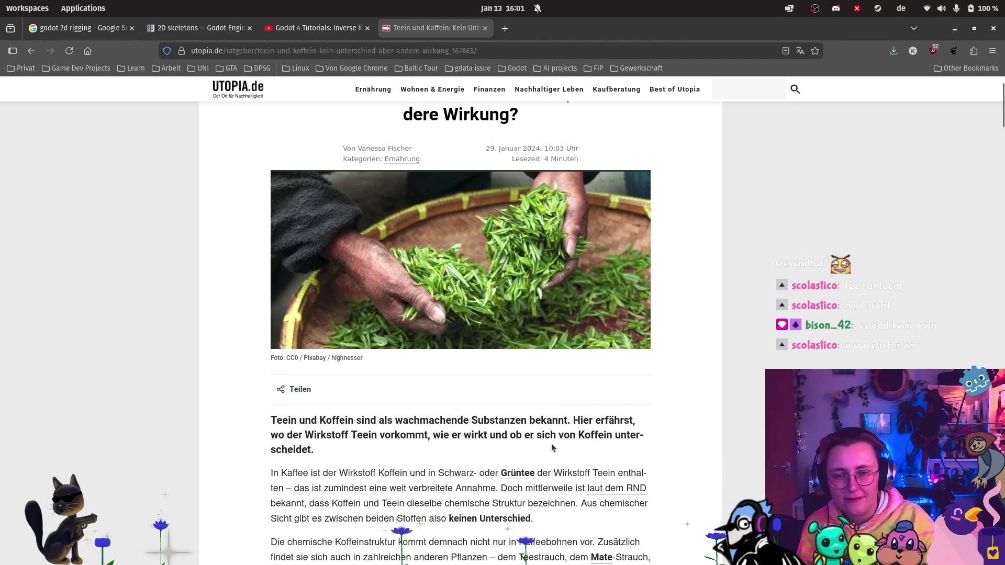
scroll(695, 422, "down", 3)
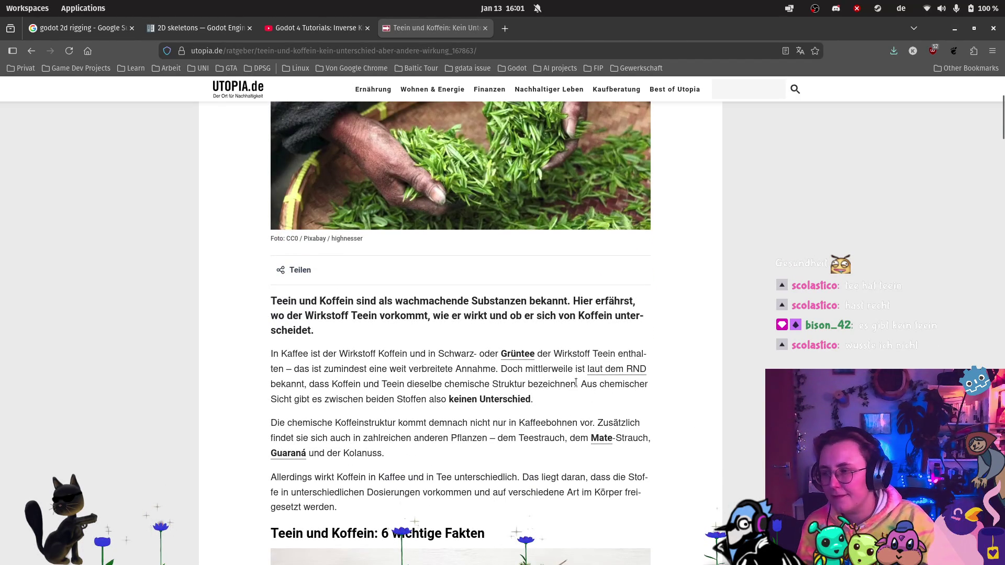
Step: Highlight the sentence saying there is no chemical difference, then close the tea article
left_click_drag(581, 384, 532, 399)
left_click(743, 414)
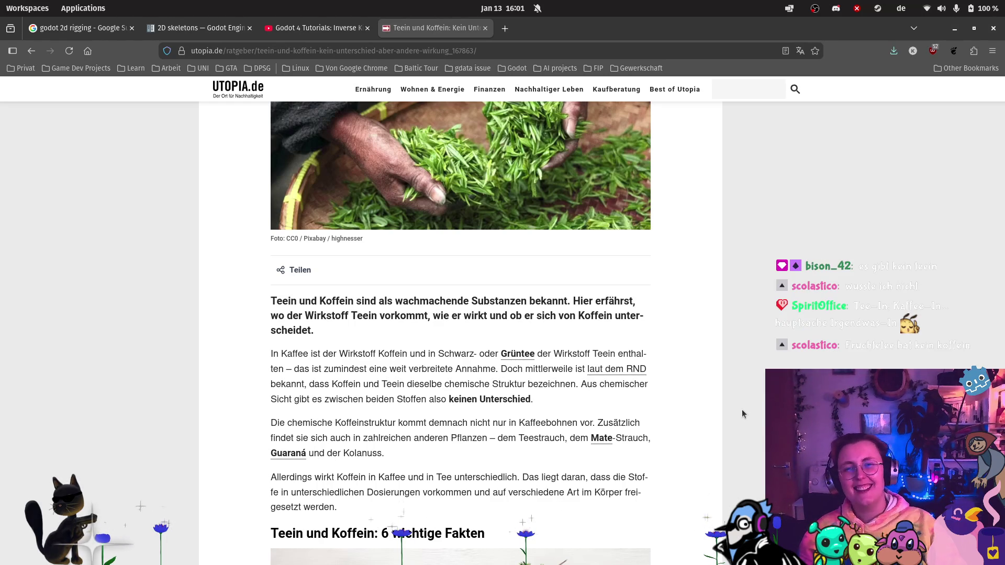
left_click(485, 29)
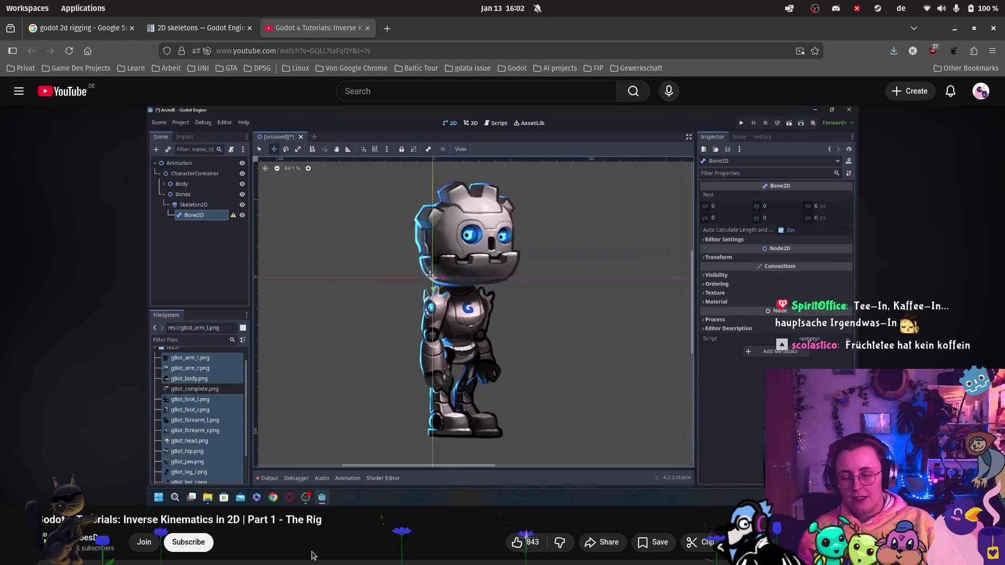
Step: Start the Godot inverse kinematics tutorial video playing, then return to the Godot editor
mouse_move(28, 484)
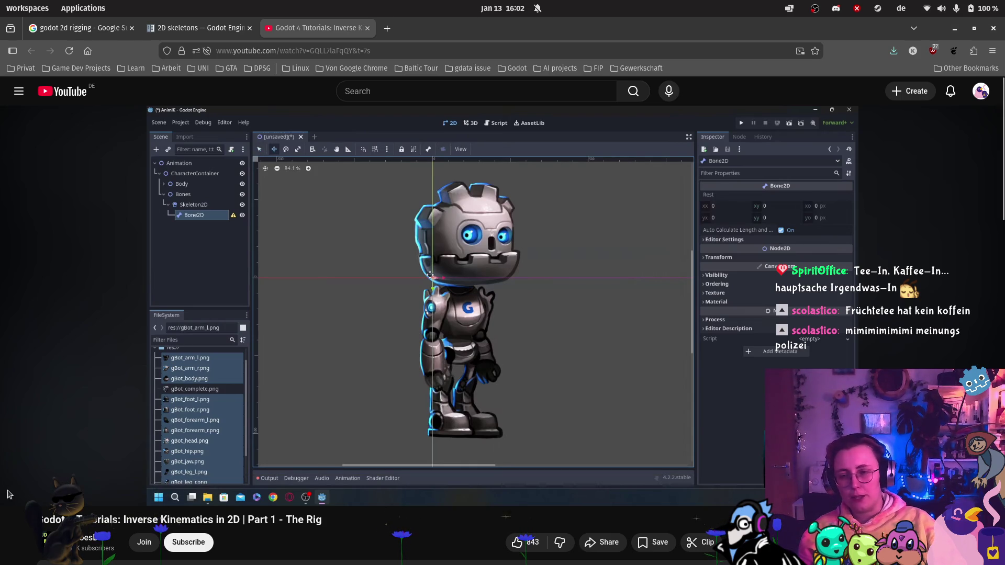
mouse_move(18, 504)
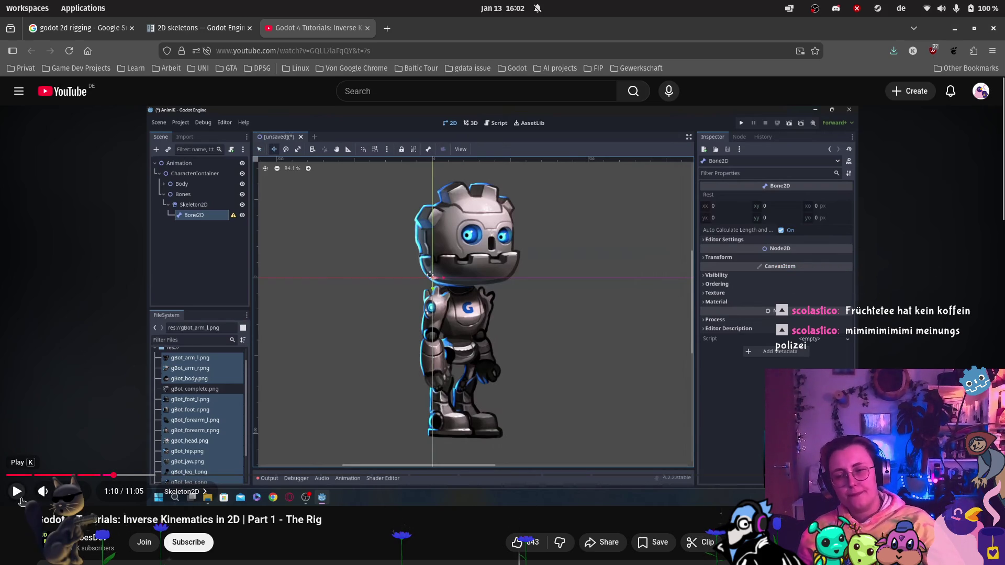
left_click(18, 492)
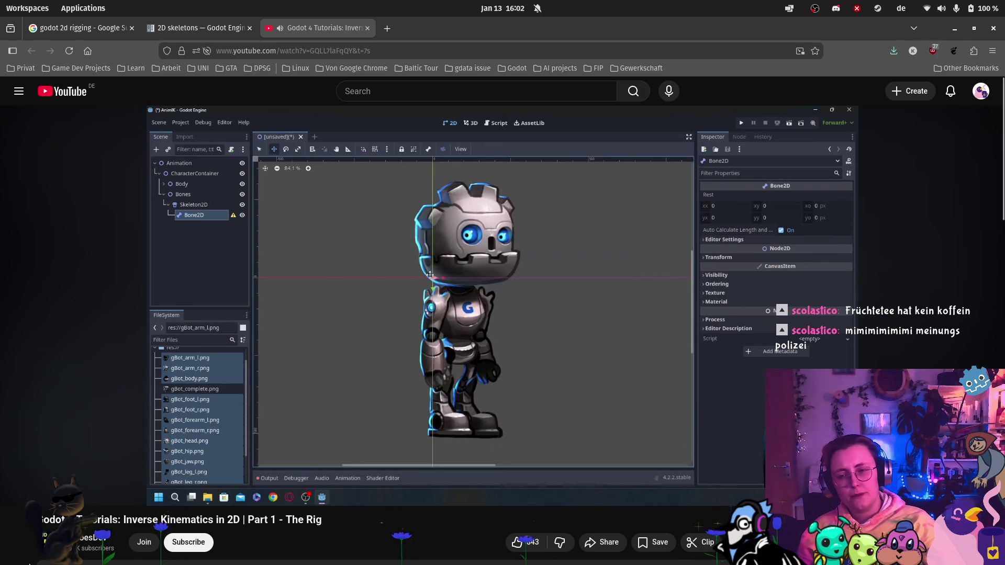
left_click(19, 523)
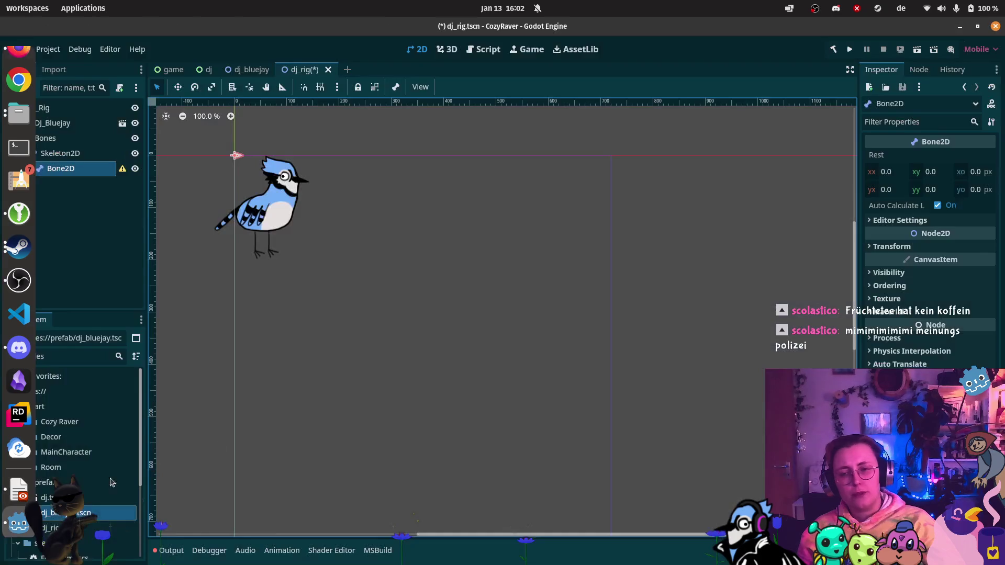
Step: Stretch the Bone2D longer with the Scale tool and move it onto the blue jay's body
scroll(226, 181, "up", 6)
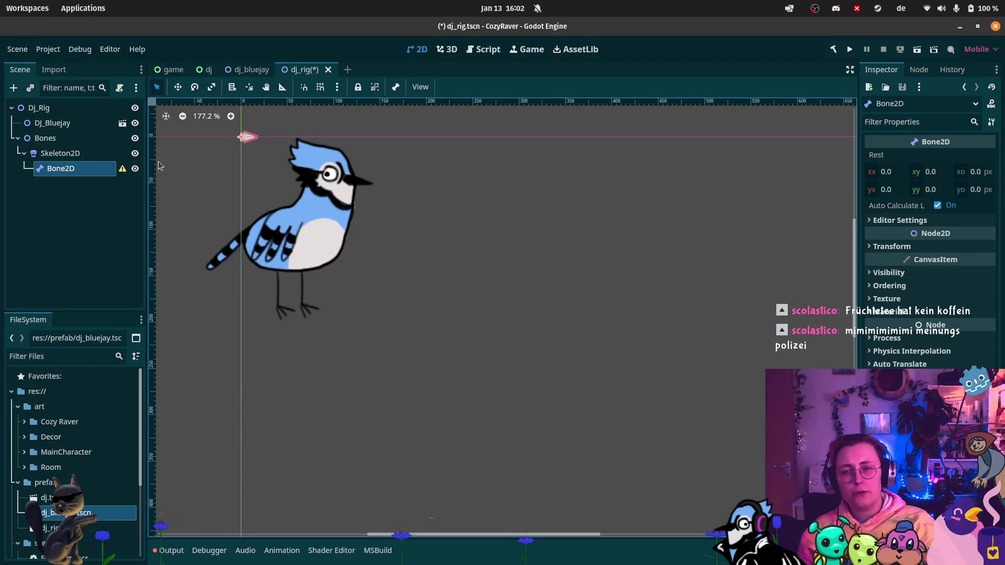
left_click(211, 87)
mouse_move(242, 152)
left_mouse_down()
mouse_move(262, 187)
mouse_move(240, 151)
left_mouse_up()
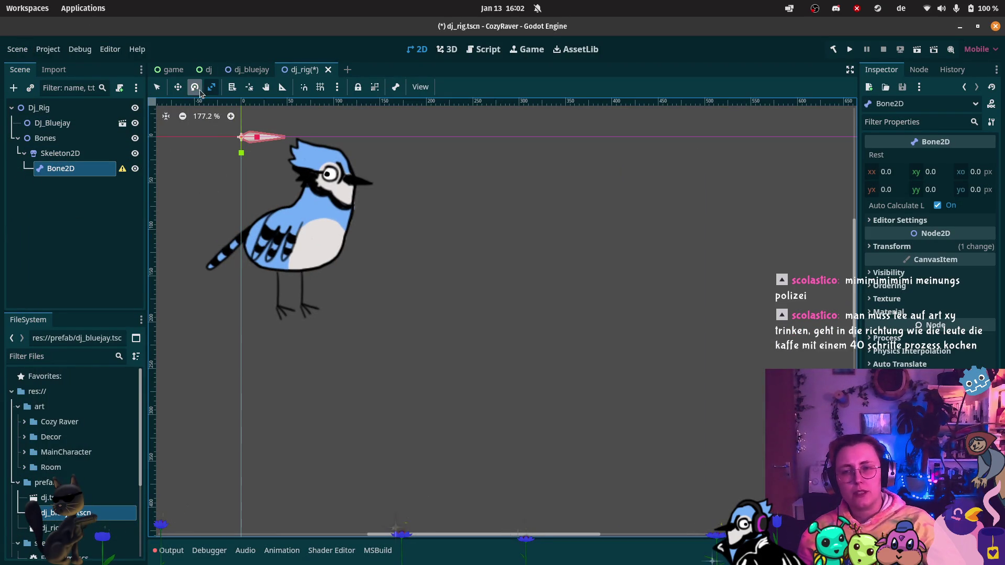
left_click(178, 87)
left_click_drag(241, 138, 275, 259)
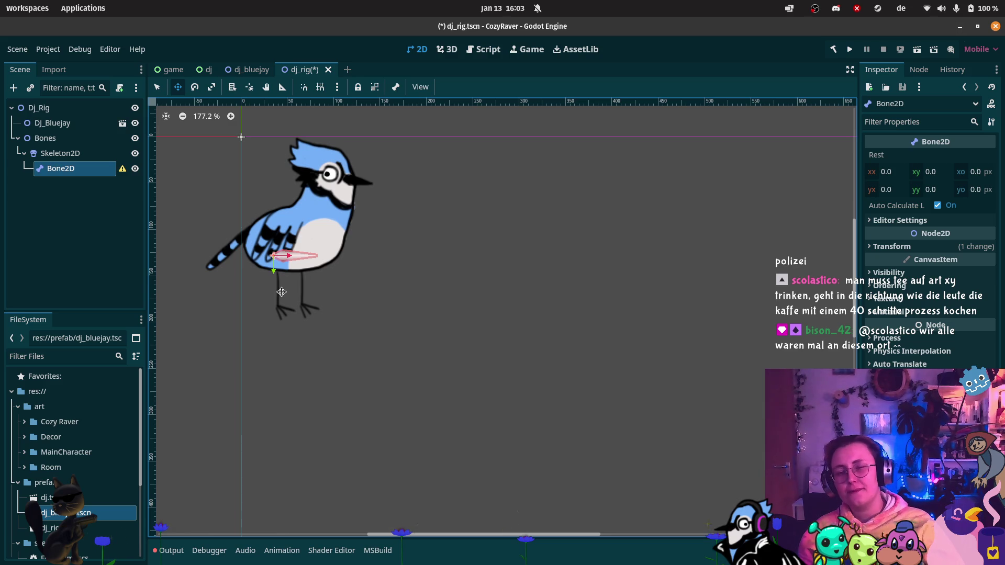
Step: Bring the YouTube tutorial video back to the front
mouse_move(5, 186)
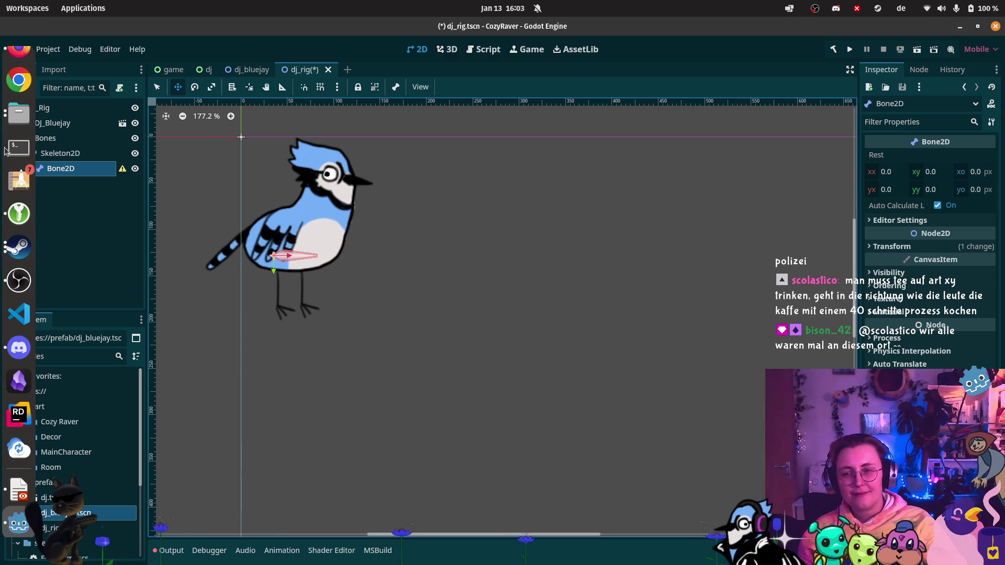
mouse_move(31, 93)
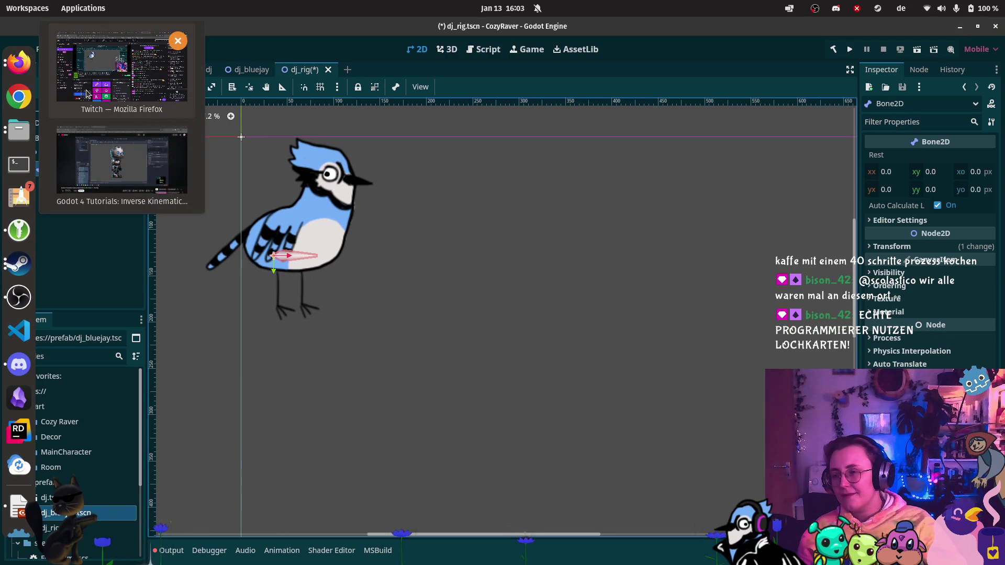
left_click(122, 163)
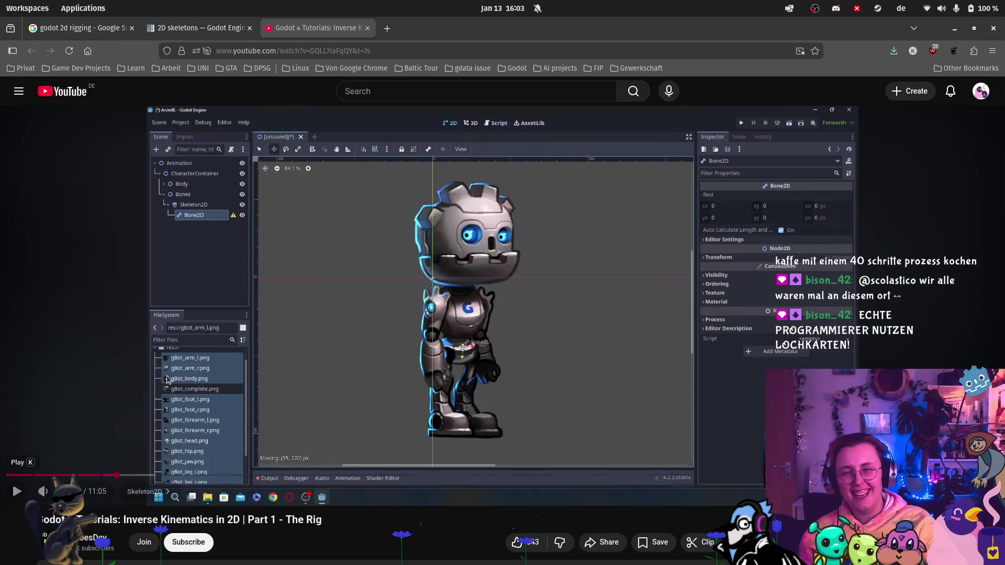
Step: Play the tutorial, pause it at the ForearmR bone setup, and return to Godot
left_click(18, 491)
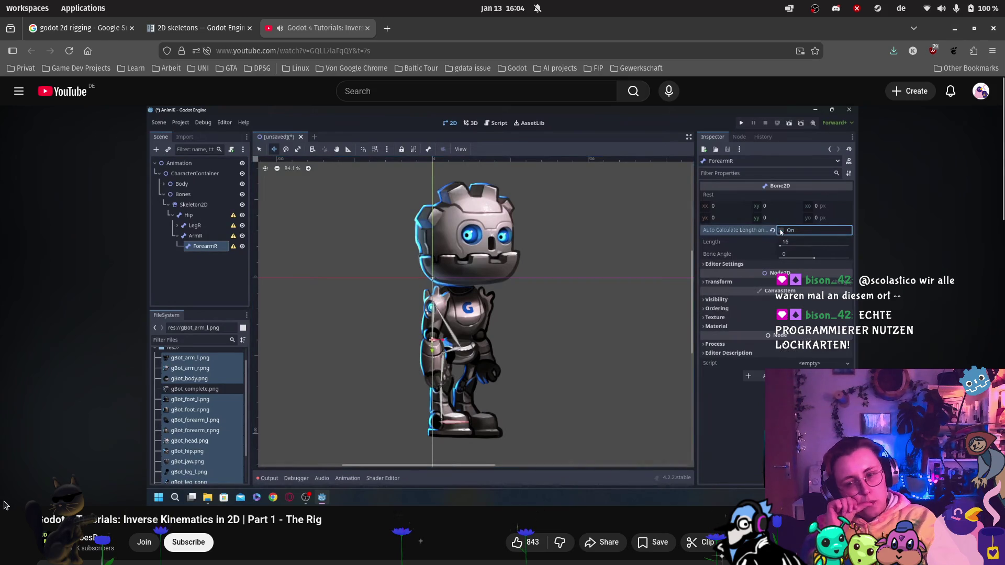
left_click(15, 496)
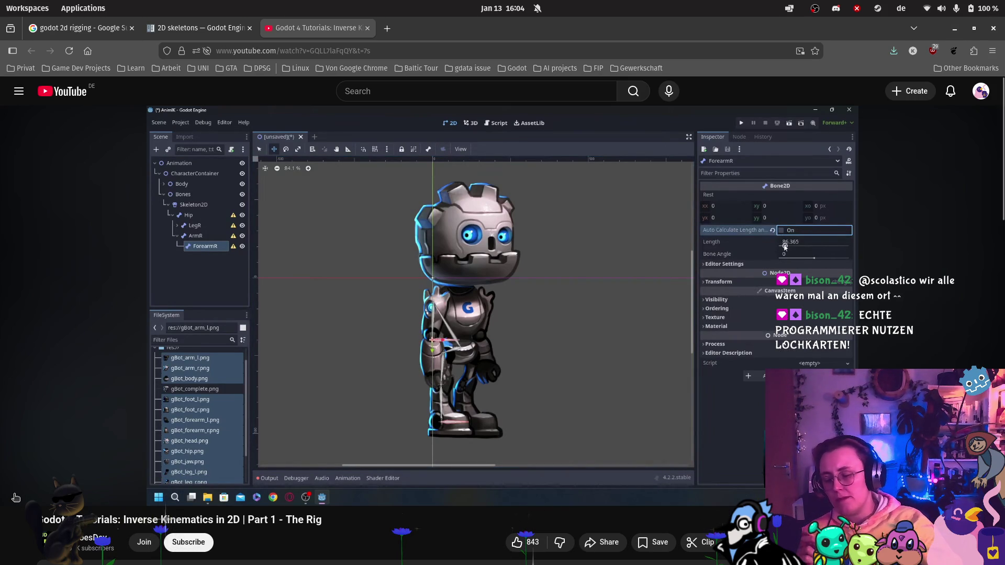
mouse_move(4, 484)
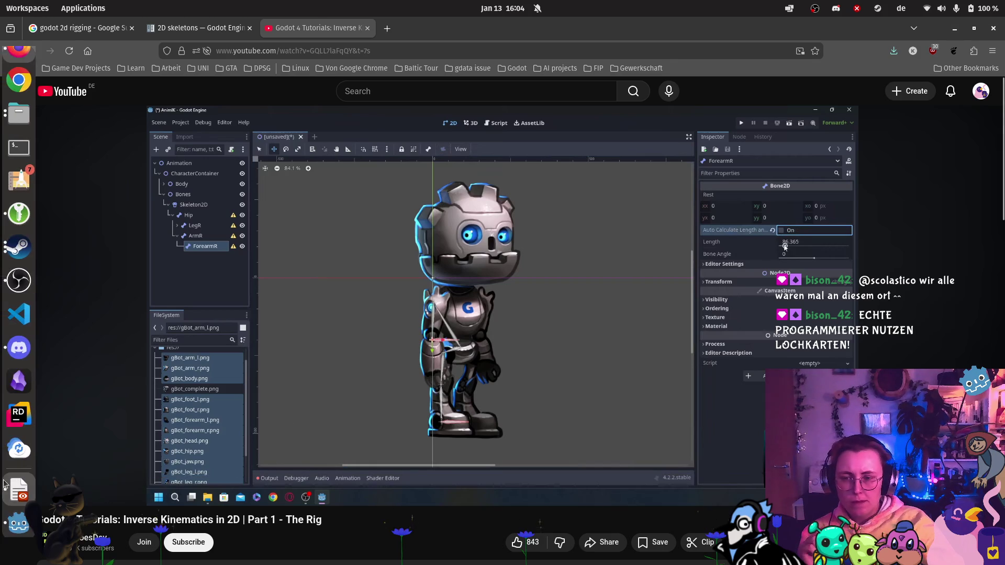
left_click(19, 521)
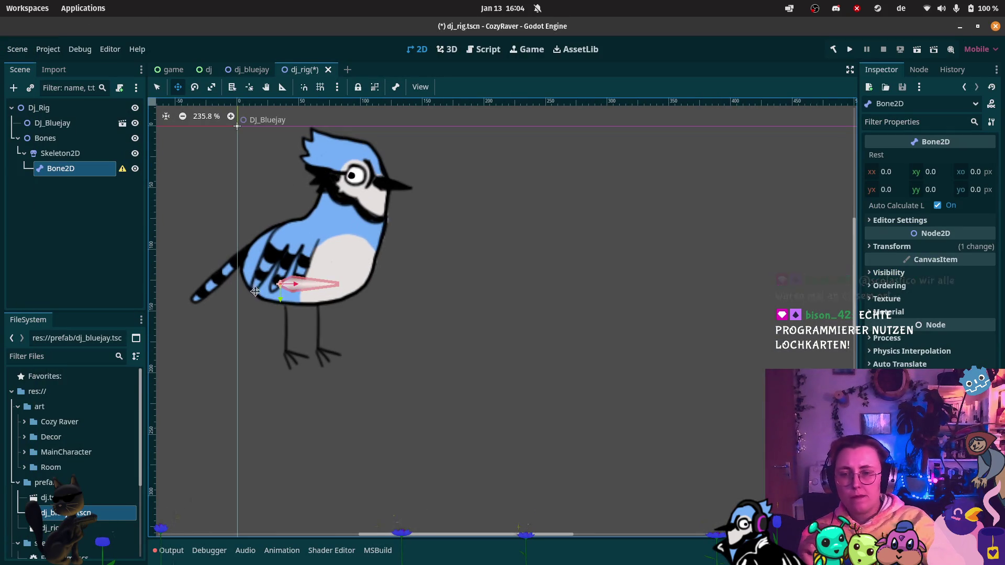
Step: Rename the Bone2D node to Hip
double_click(67, 169)
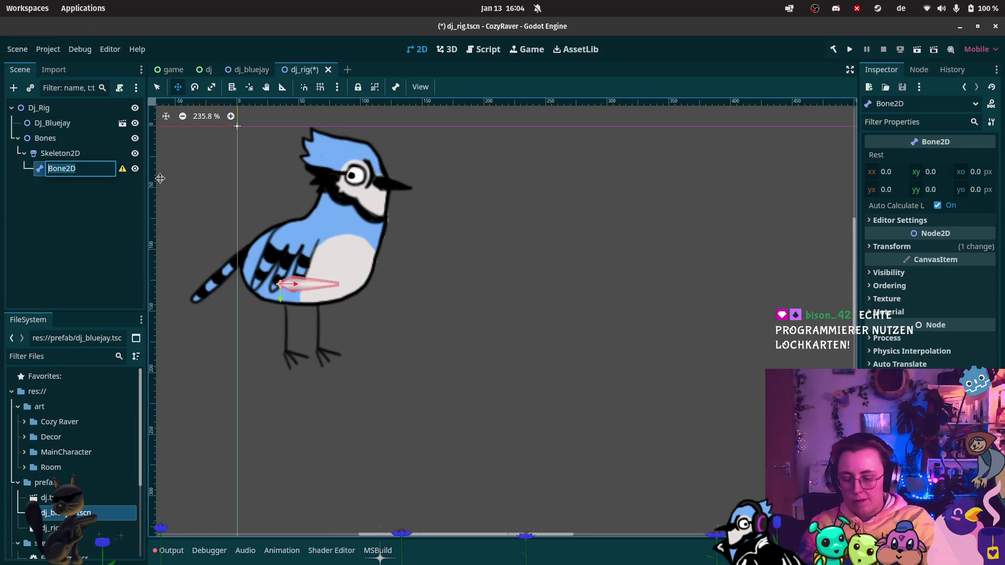
type("Hip")
key("Return")
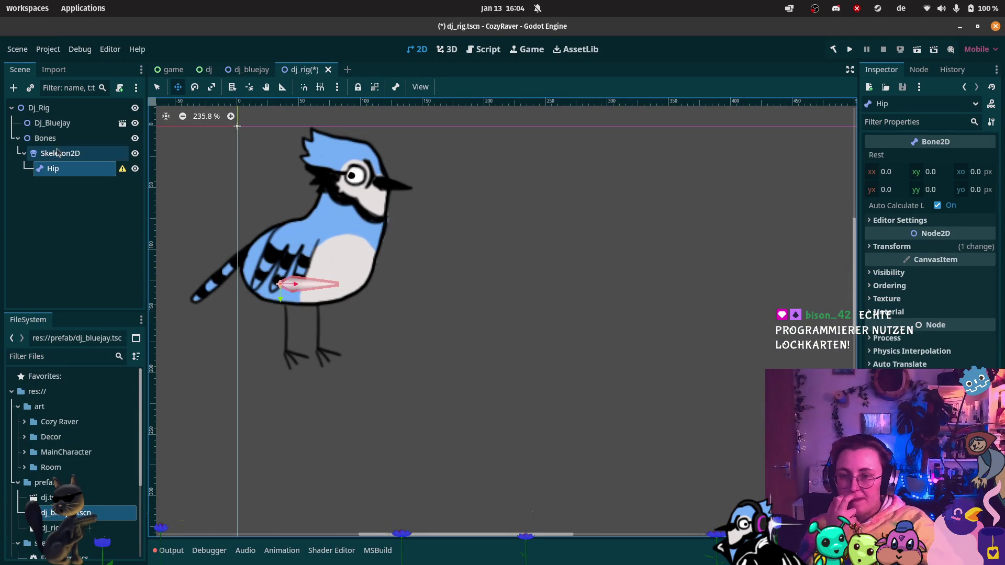
Step: Add a child Bone2D under Hip and name it LegL
right_click(78, 168)
left_click(99, 175)
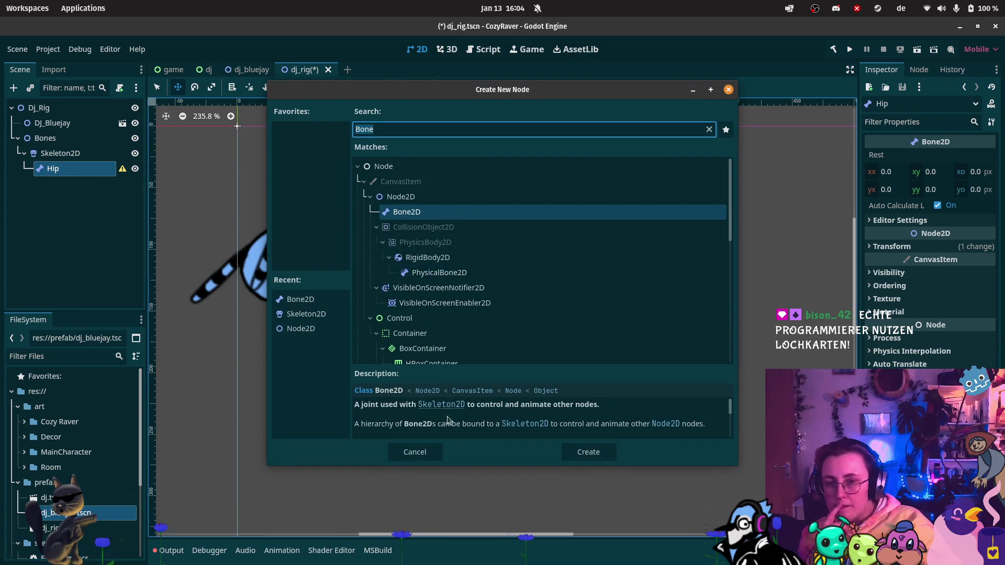
left_click(592, 452)
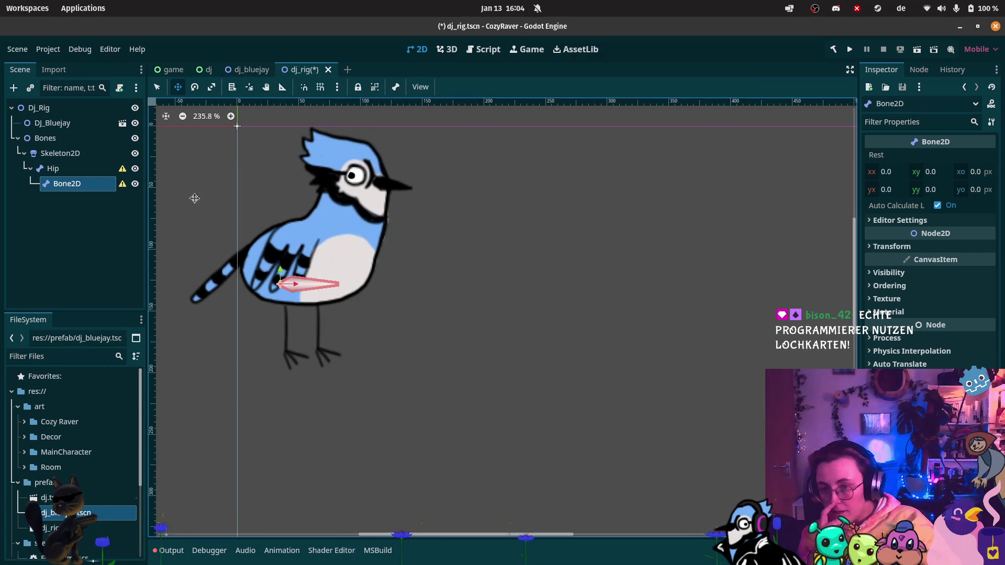
left_click(72, 187)
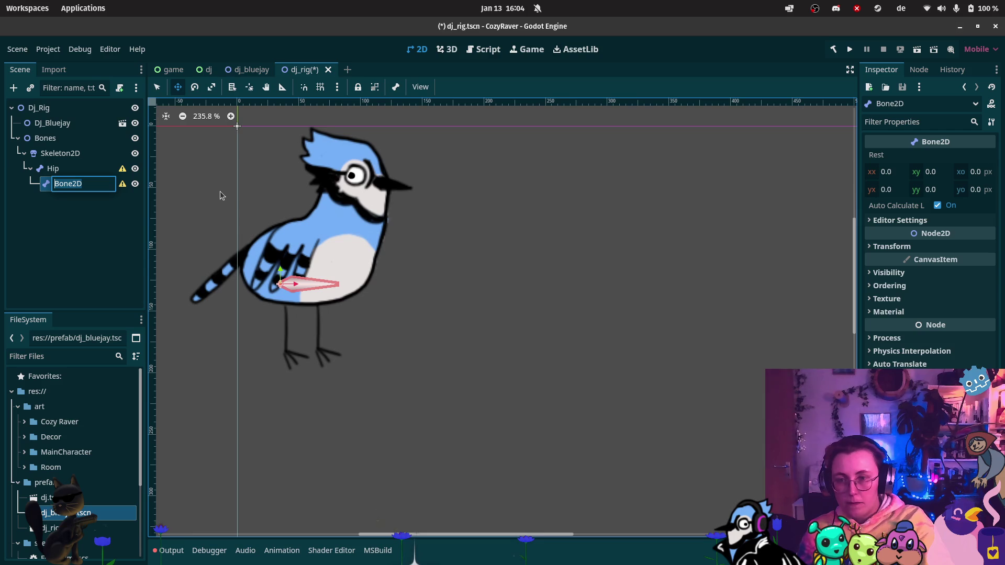
key("Home")
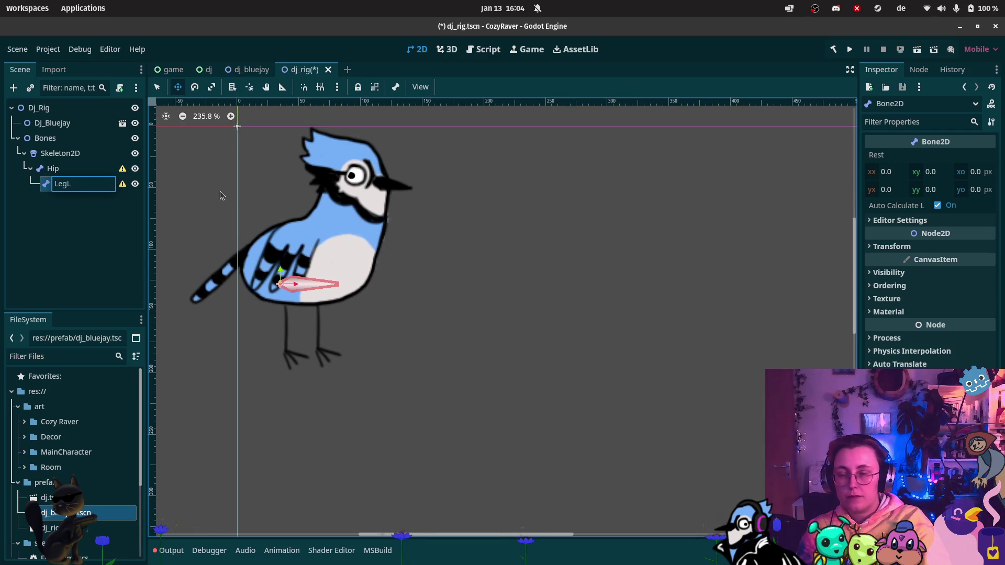
key("Return")
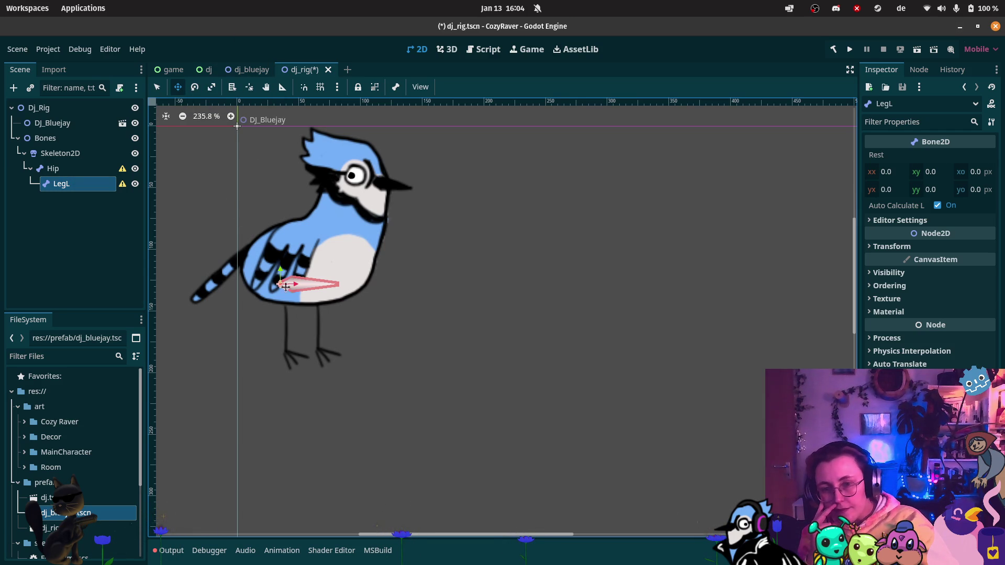
Step: Position the LegL bone at the top of the bird's leg
mouse_move(280, 282)
left_mouse_down()
mouse_move(288, 357)
mouse_move(283, 308)
left_mouse_up()
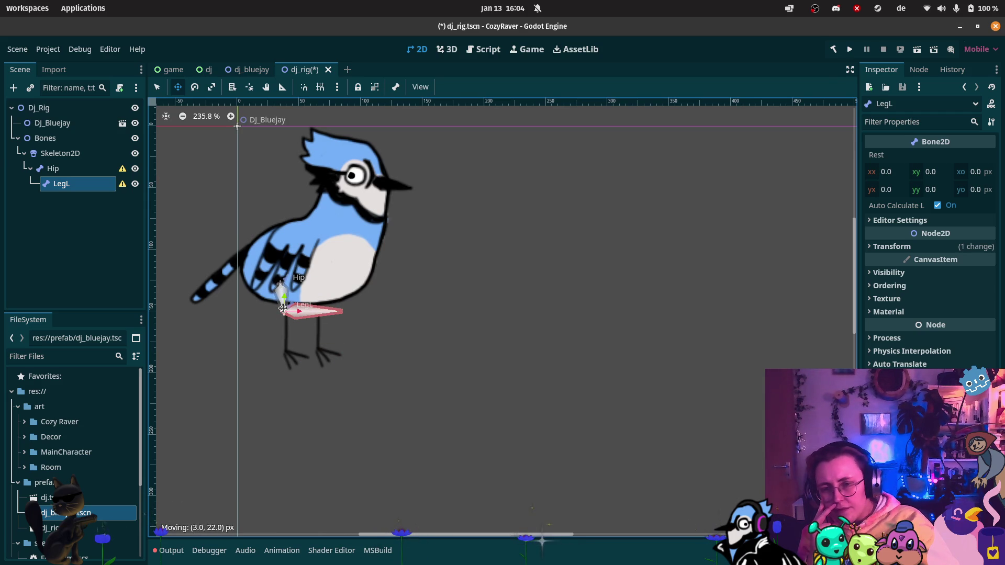
left_click_drag(282, 308, 284, 302)
right_click(81, 191)
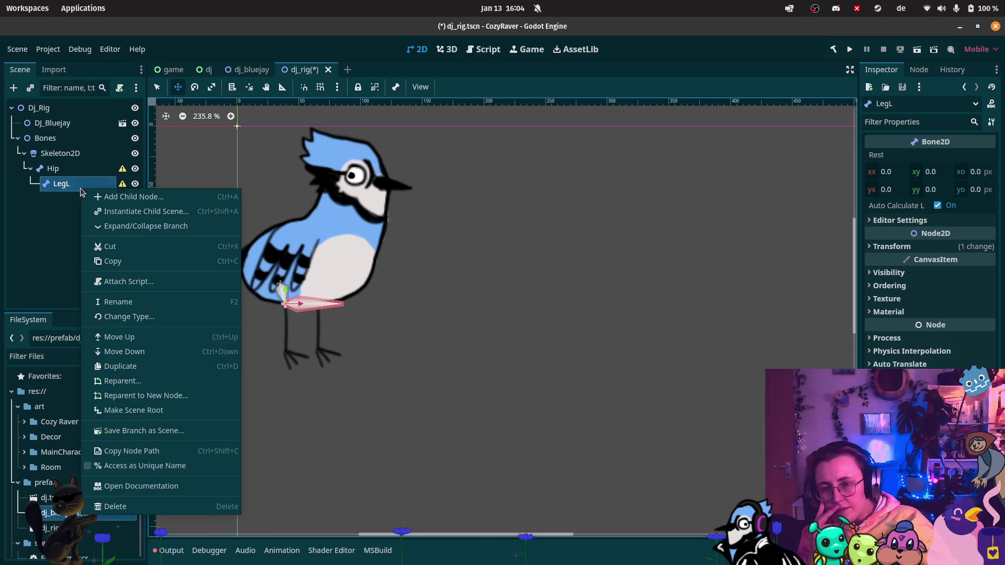
Step: Add a child Bone2D under LegL and name it FootL
left_click(84, 195)
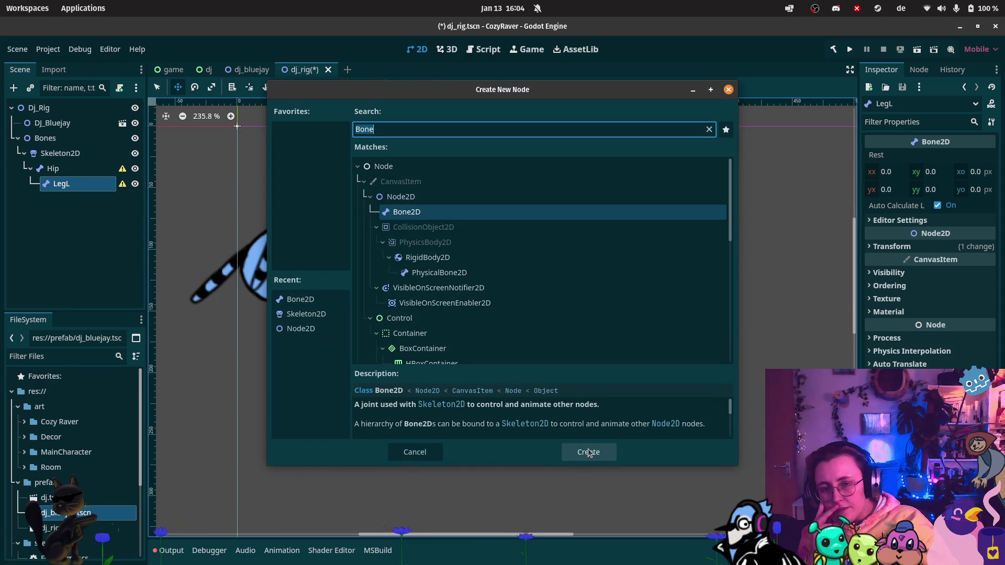
left_click(588, 452)
double_click(83, 199)
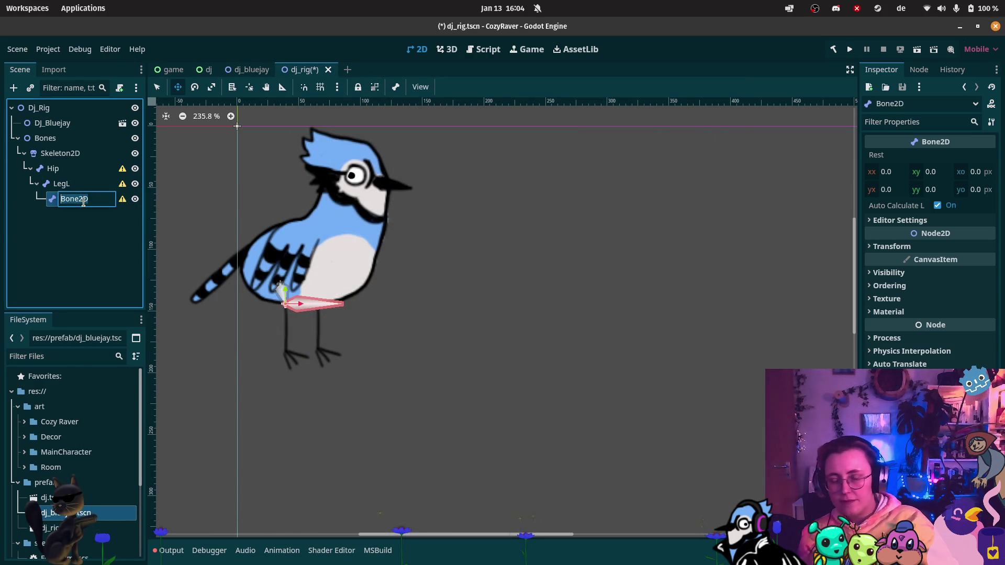
type("Foot")
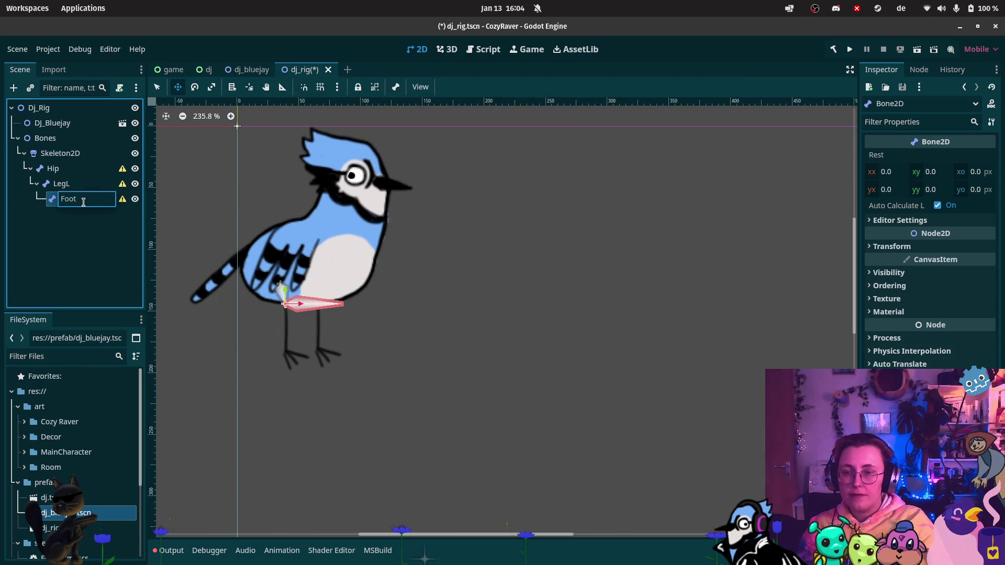
type("L")
key("Return")
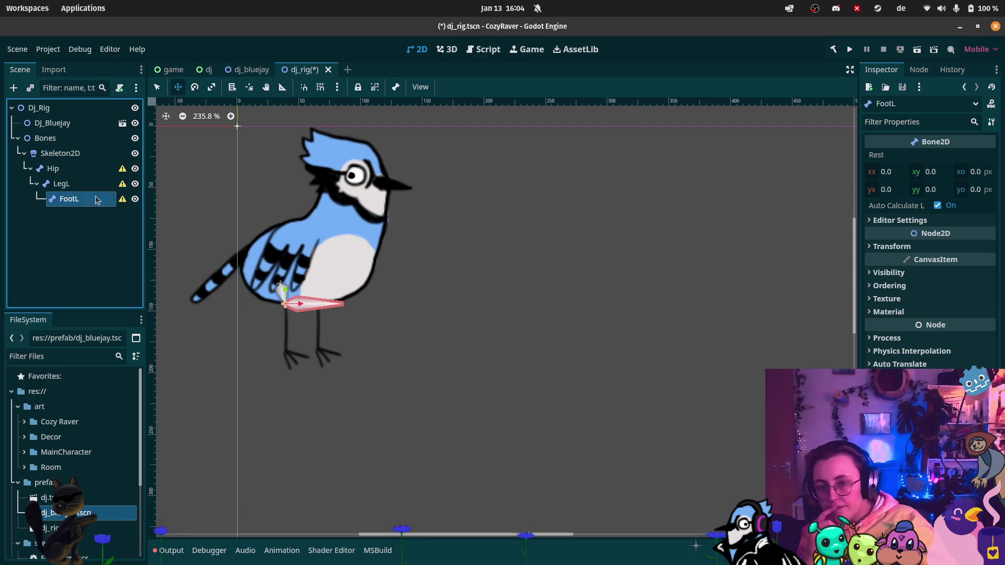
Step: Move FootL down to the bird's left foot and show its transform properties
left_click_drag(286, 304, 284, 351)
left_click(212, 88)
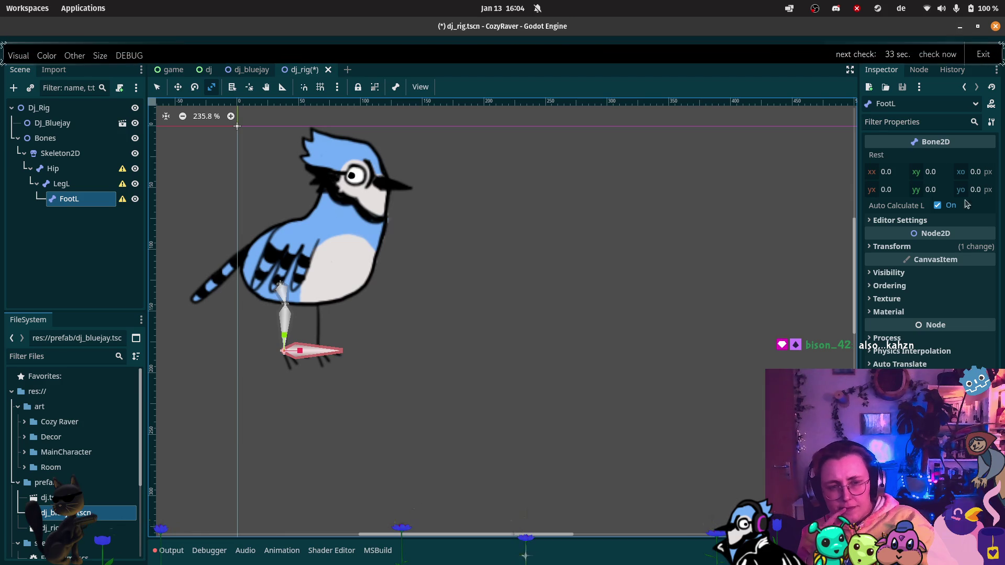
left_click(892, 246)
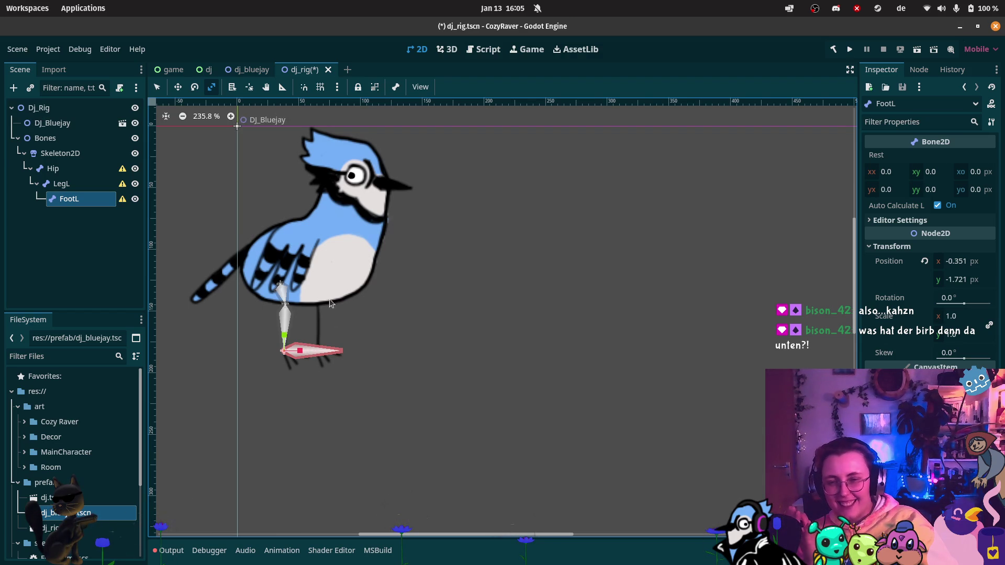
Step: Shorten the FootL bone and reset the Hip bone's scale to 1
scroll(316, 295, "up", 4)
scroll(312, 295, "up", 5)
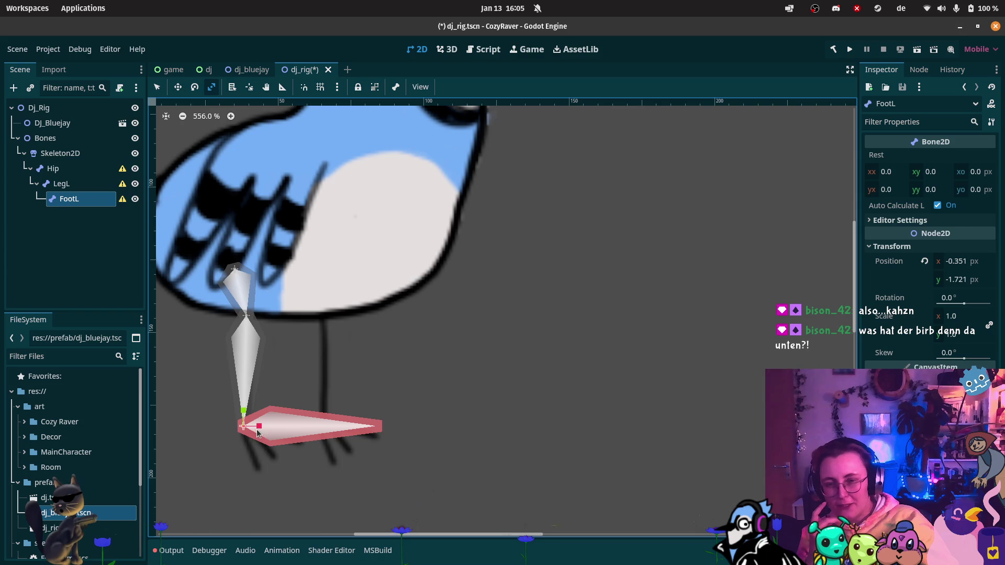
mouse_move(258, 433)
left_mouse_down()
mouse_move(232, 436)
mouse_move(242, 434)
left_mouse_up()
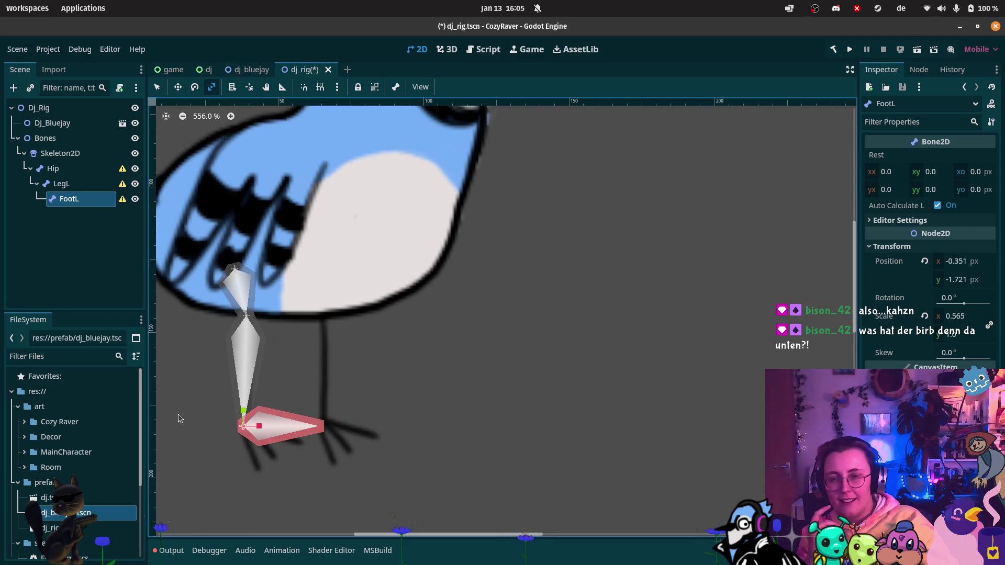
left_click(85, 173)
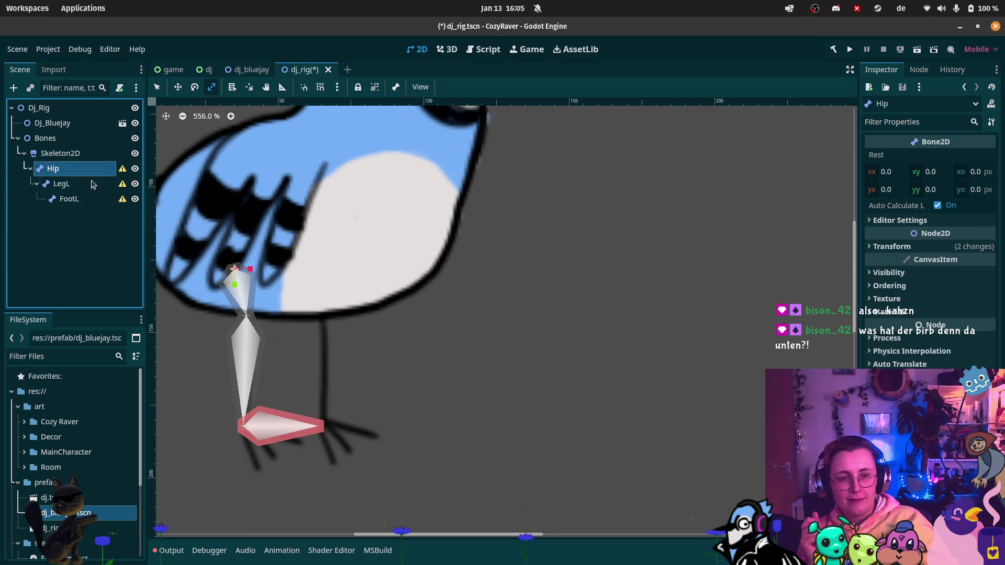
left_click(914, 247)
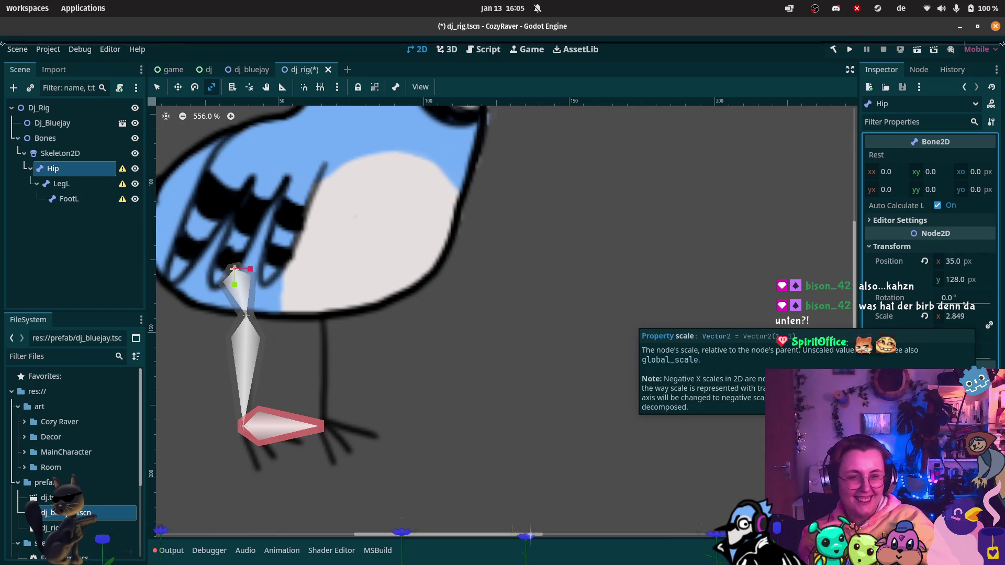
left_click(924, 314)
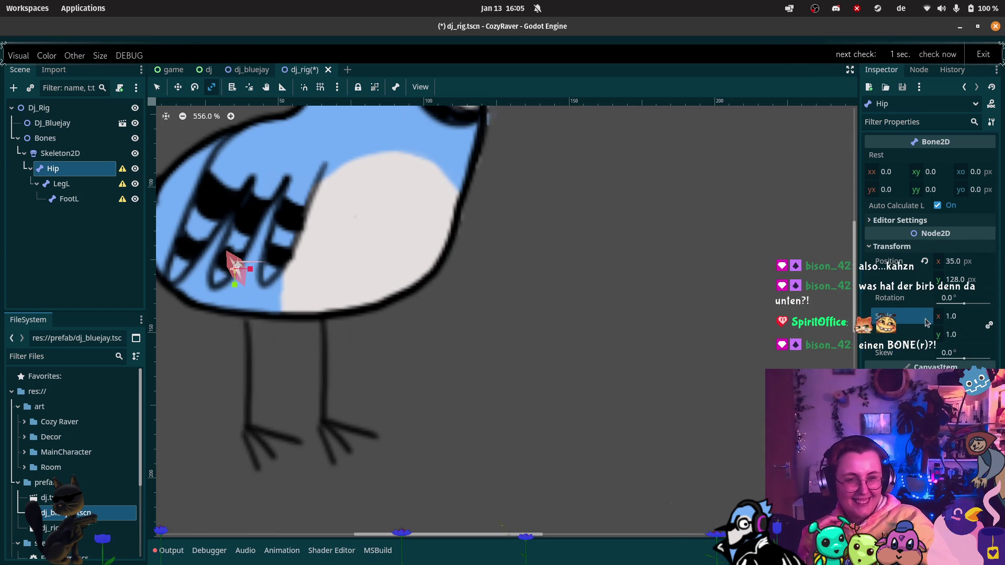
Step: Move LegL down to the top of the leg and reset FootL's scale to 1
left_click(69, 184)
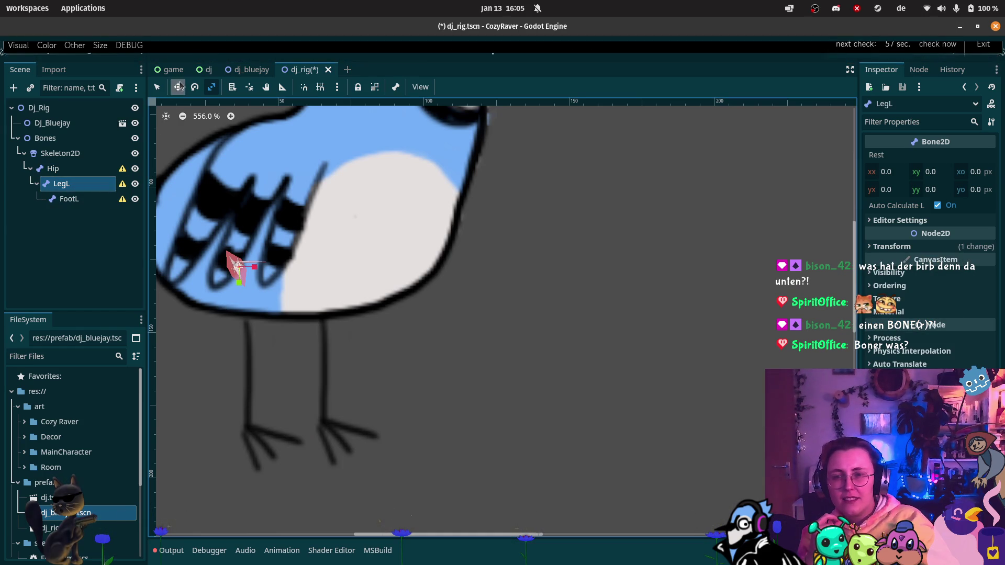
key("w")
mouse_move(239, 269)
left_mouse_down()
mouse_move(257, 328)
mouse_move(247, 320)
mouse_move(246, 438)
left_mouse_up()
left_click(99, 201)
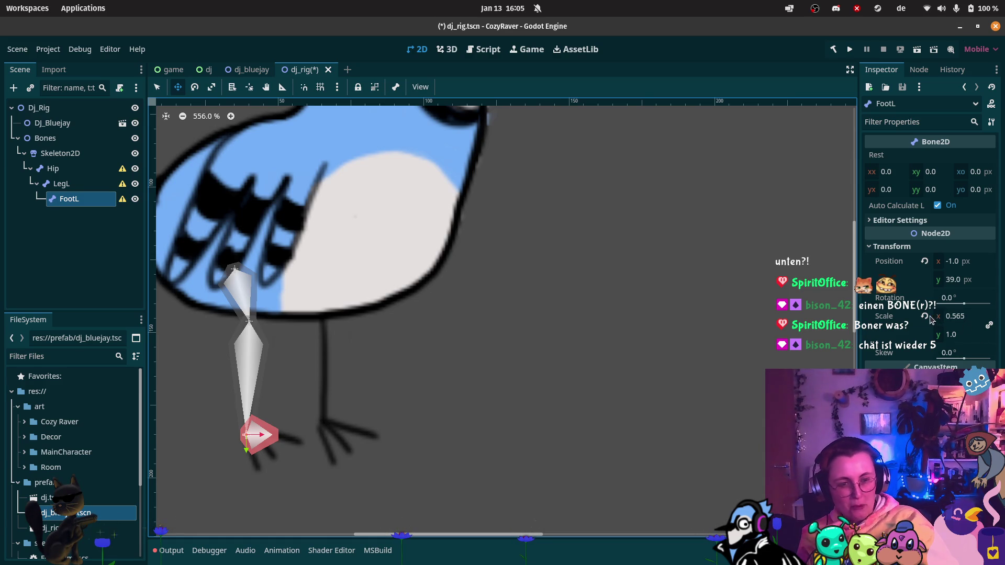
left_click(924, 316)
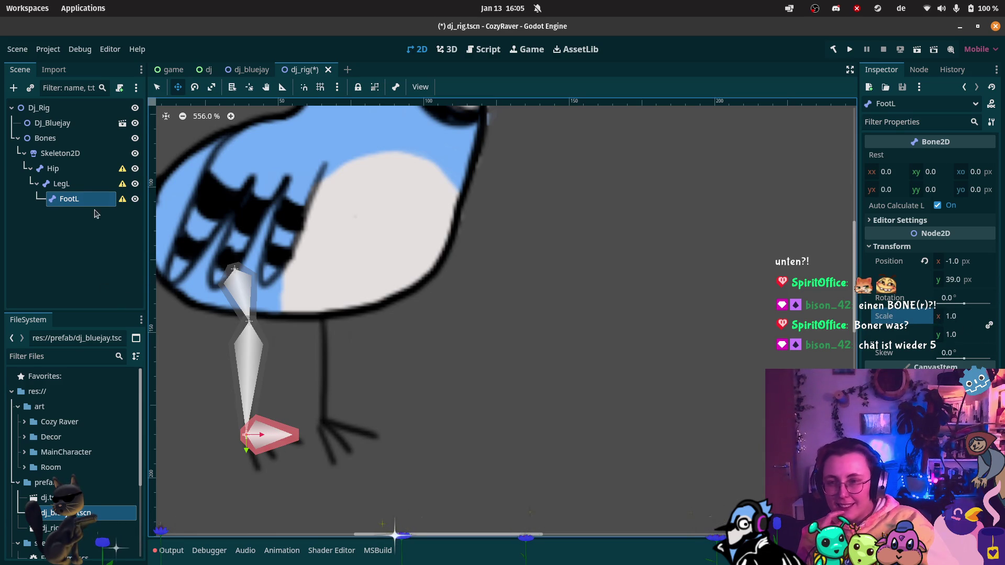
Step: Review LegL's transform properties, then reselect the Hip bone
left_click(77, 183)
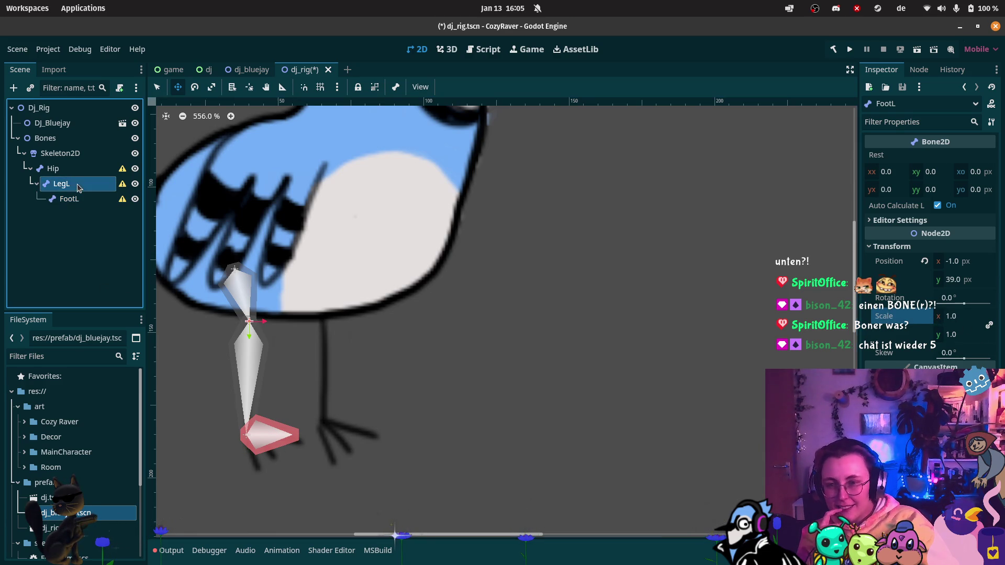
left_click(889, 247)
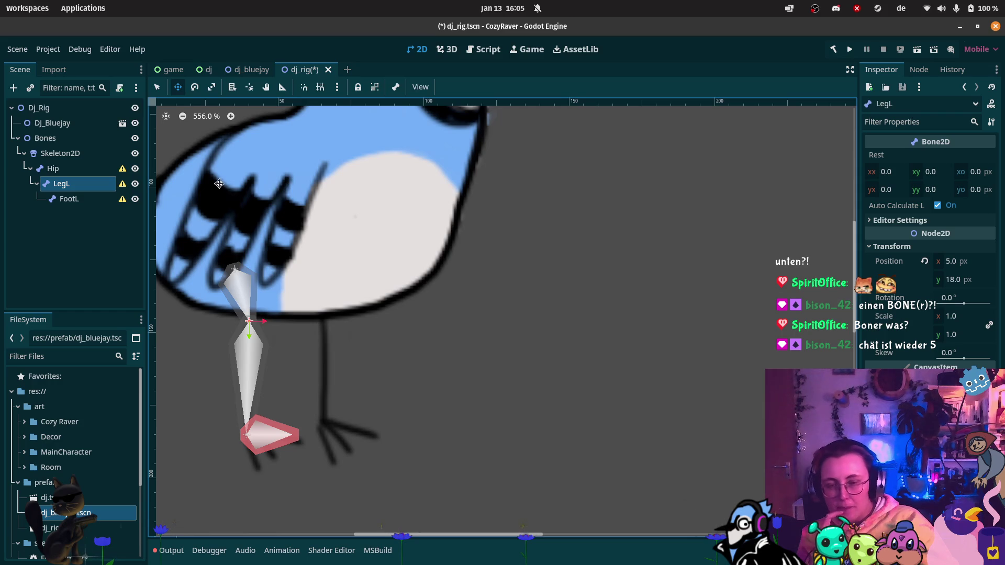
left_click(55, 168)
right_click(81, 167)
Step: Add a Bone2D named LegR under Hip and move it to the right leg's knee
key("Escape")
key("ctrl+a")
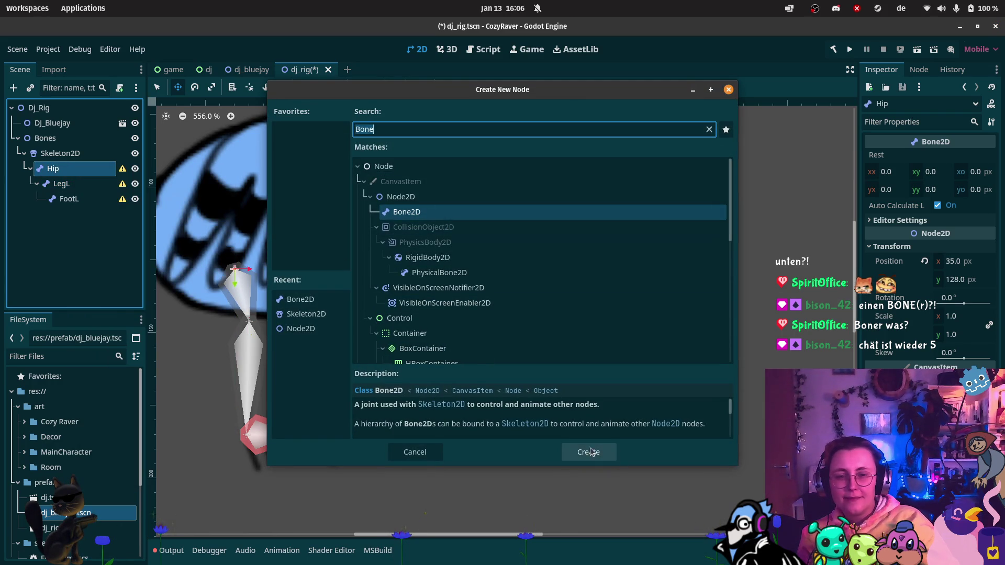
left_click(588, 453)
double_click(73, 215)
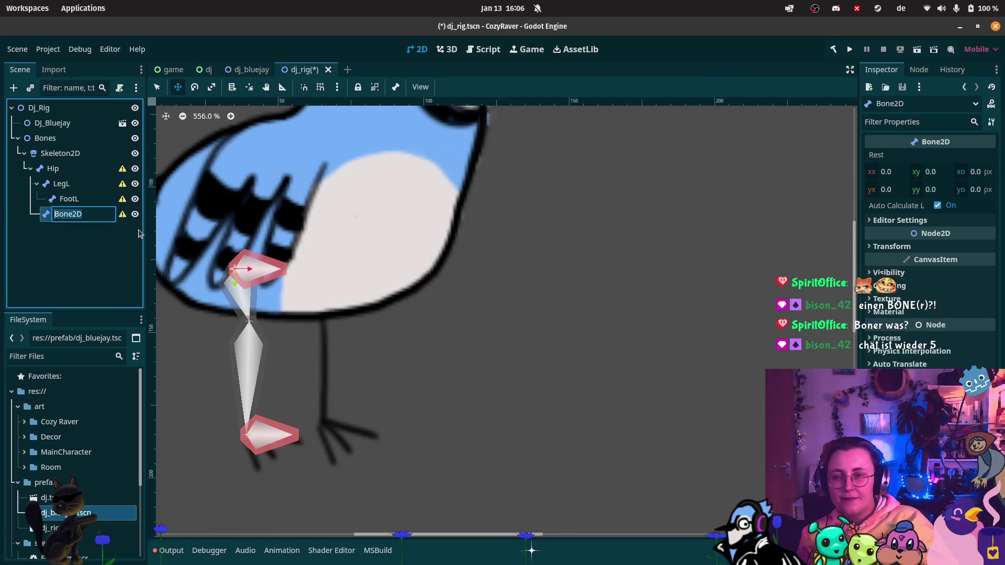
type("LegR")
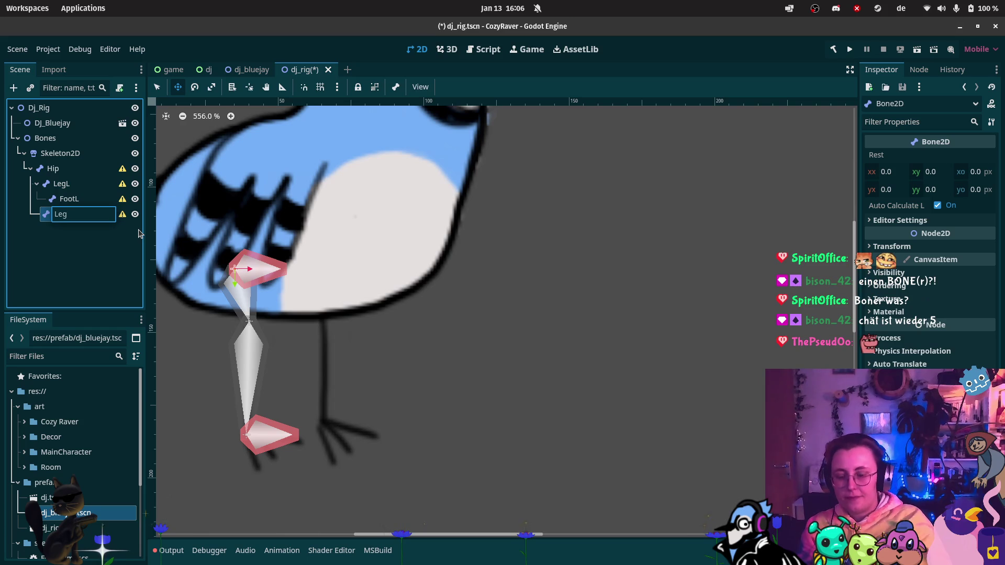
key("Return")
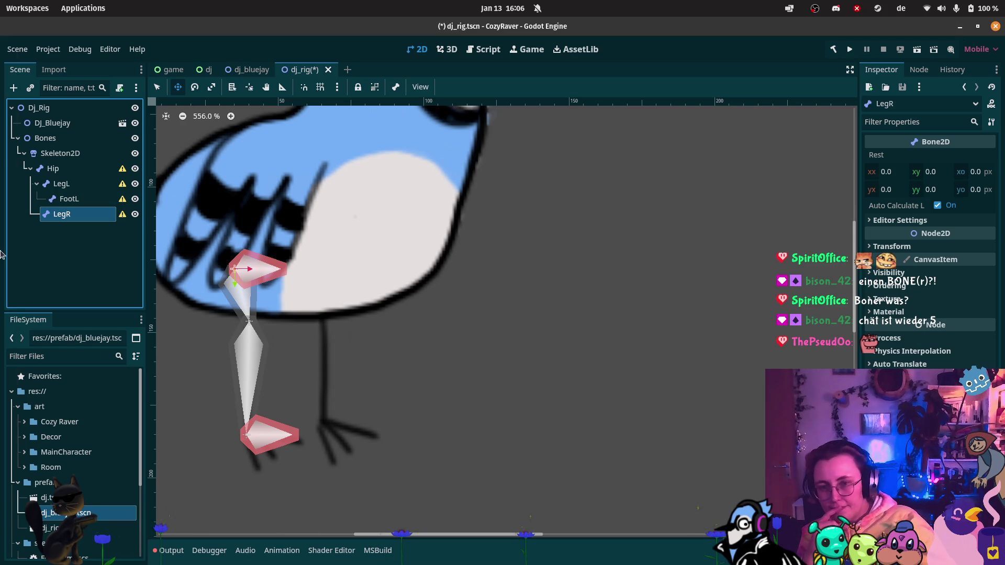
mouse_move(245, 273)
left_mouse_down()
mouse_move(340, 303)
mouse_move(335, 322)
left_mouse_up()
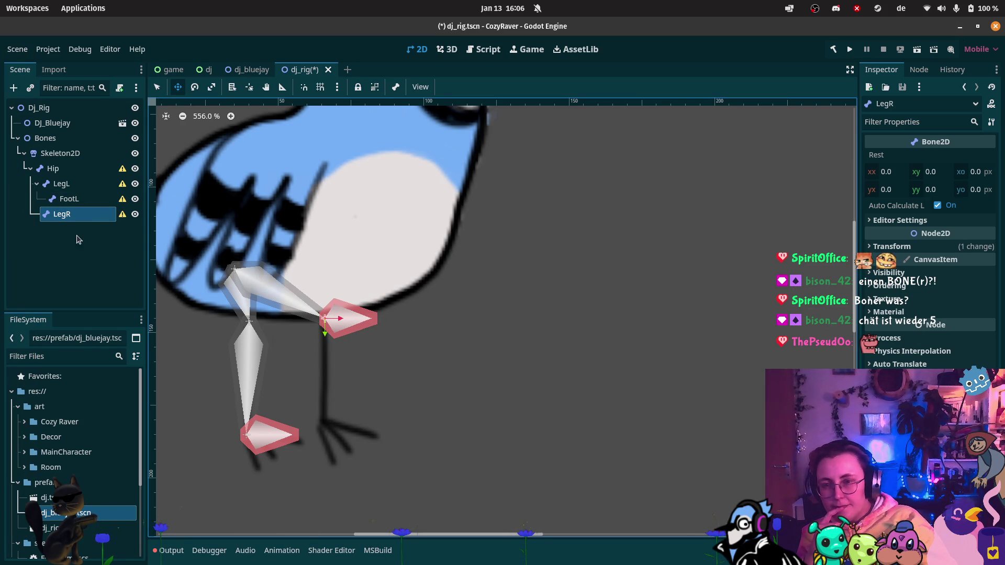
Step: Add a Bone2D named FootR under LegR and move it down to the right foot
right_click(78, 213)
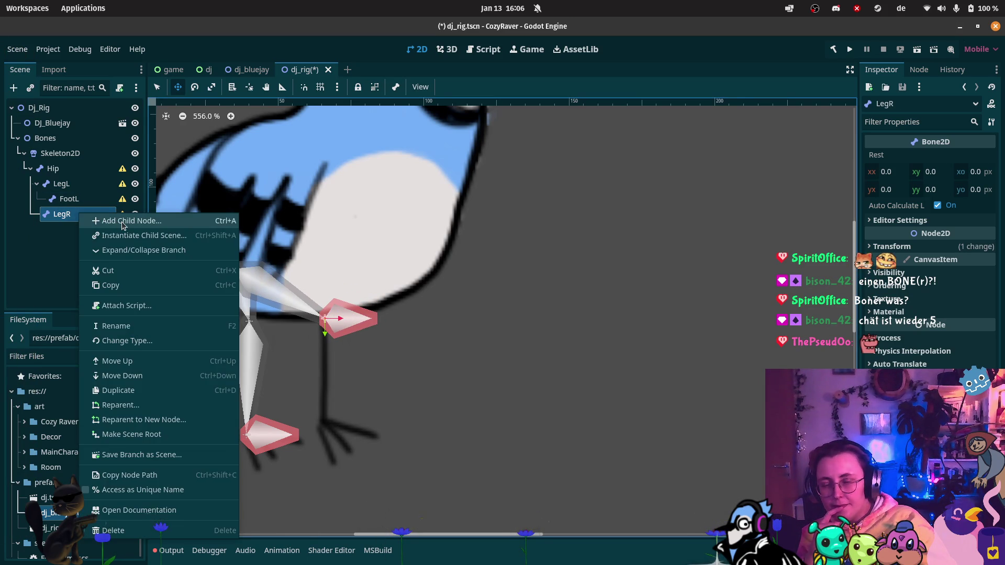
left_click(122, 222)
left_click(588, 452)
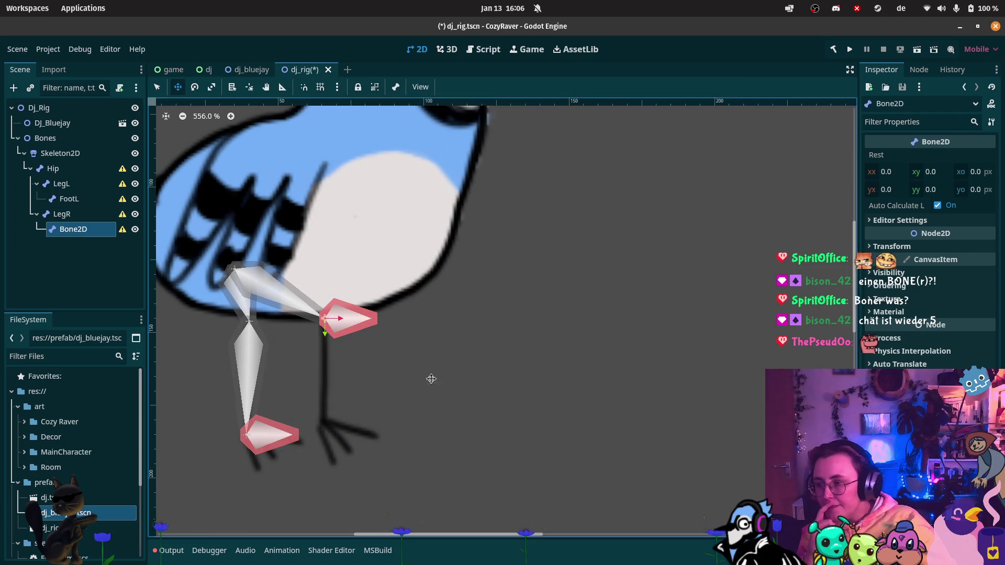
left_click(82, 238)
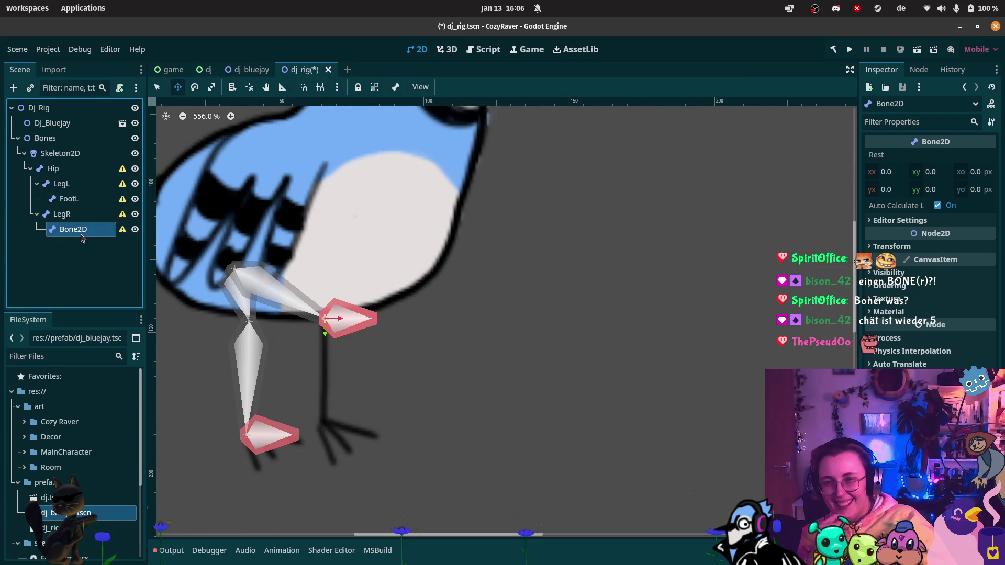
key("ctrl+a")
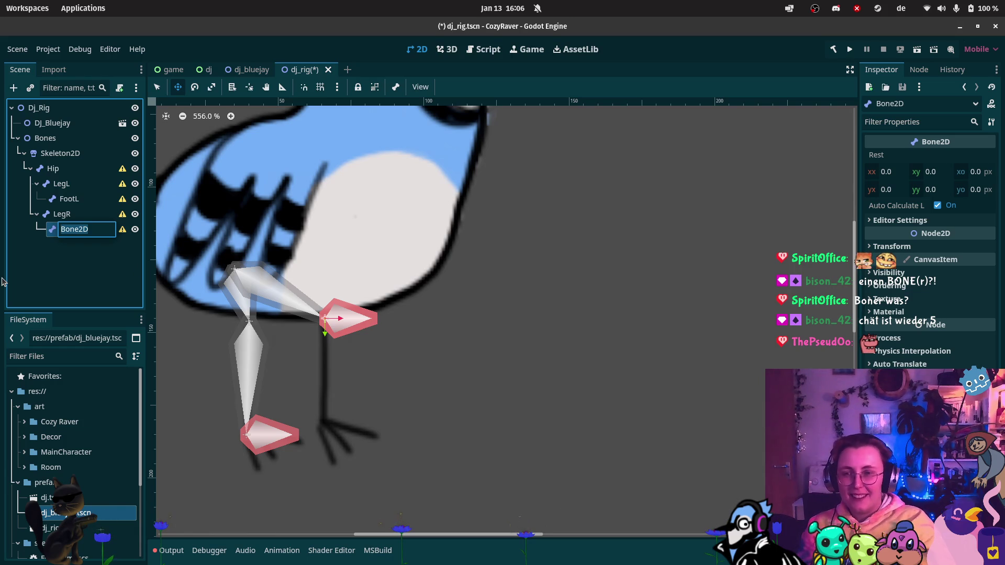
type("FootR")
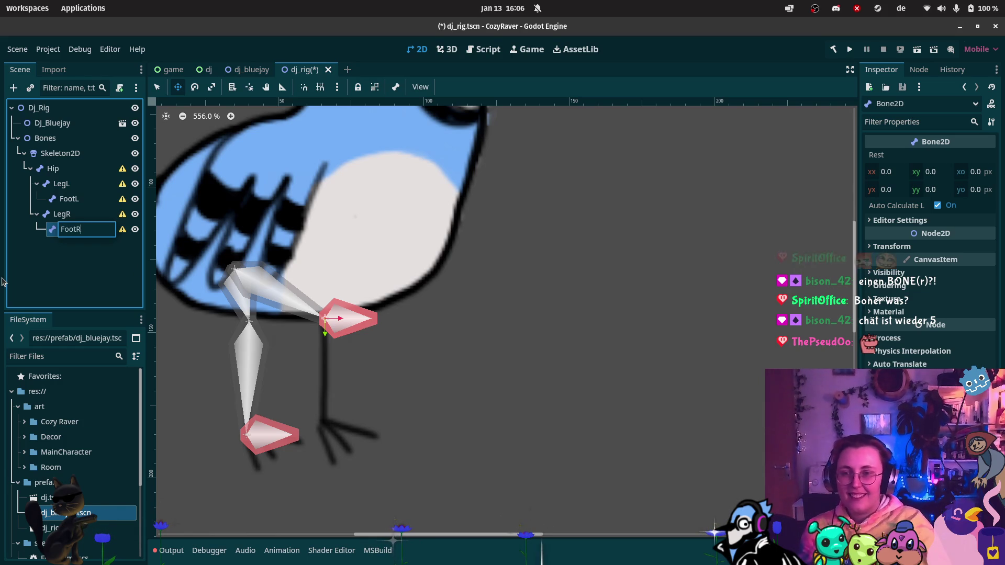
key("Return")
mouse_move(3, 267)
left_click_drag(325, 319, 323, 430)
scroll(367, 340, "up", 2)
scroll(377, 316, "left", 5)
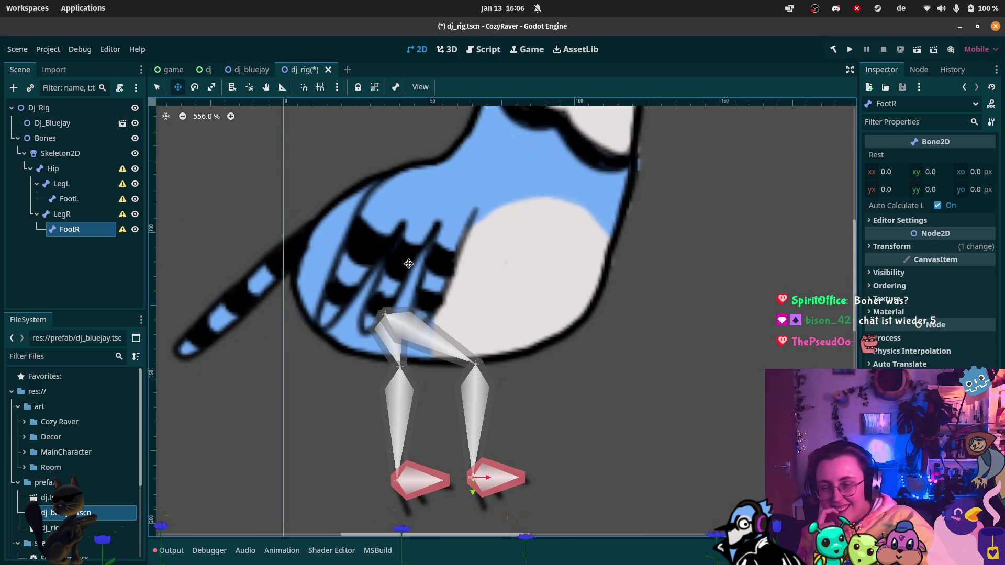
Step: Add another Bone2D child under the Hip bone
left_click(59, 172)
right_click(59, 172)
left_click(99, 191)
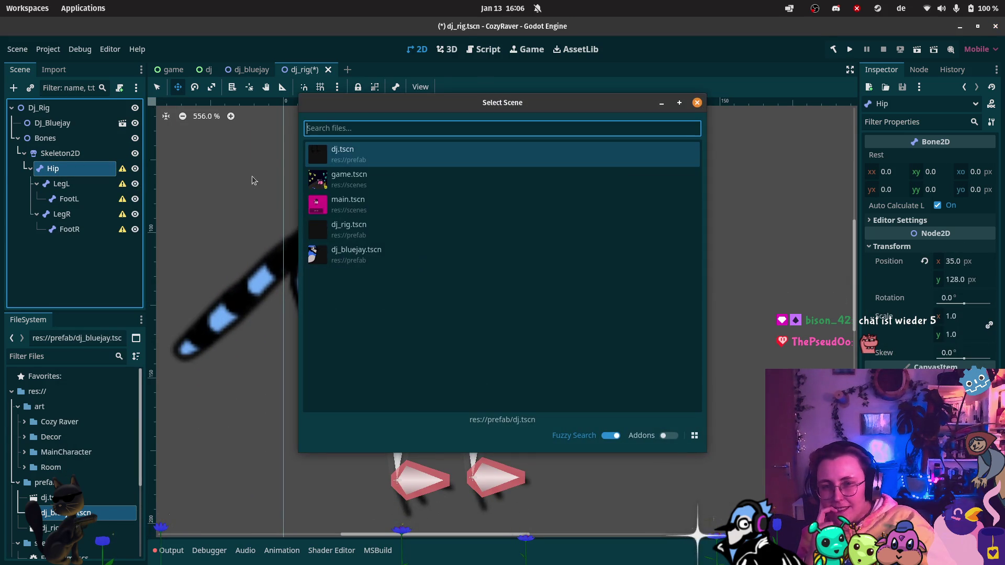
left_click(696, 103)
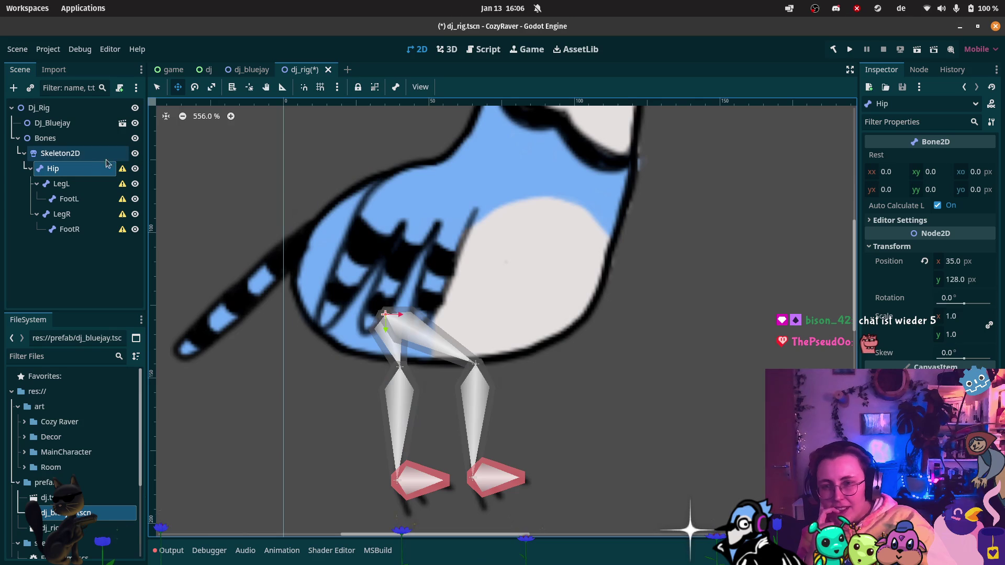
left_click(66, 153)
left_click(47, 170)
right_click(47, 173)
left_click(76, 182)
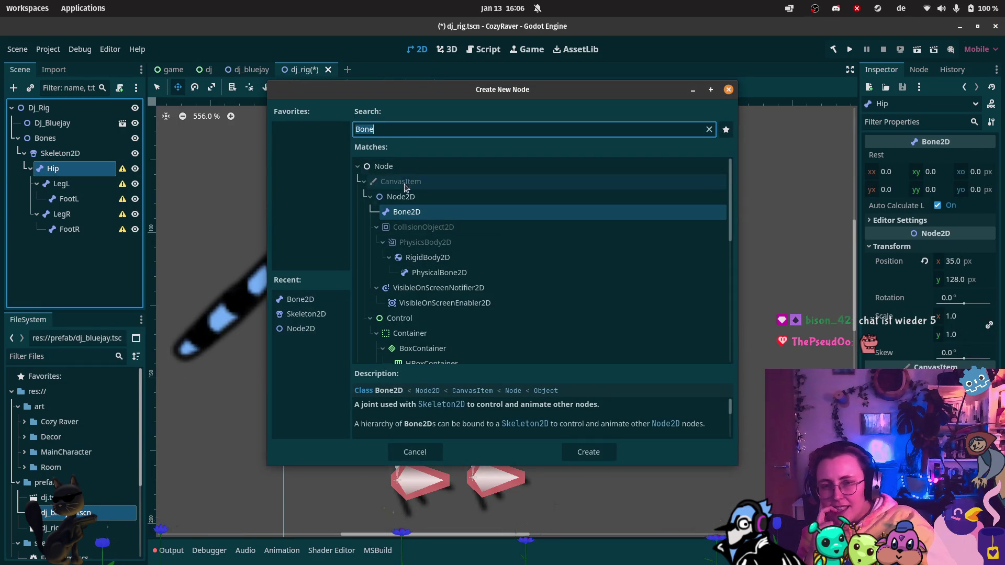
left_click(589, 451)
Step: Name the new bone Wing and move it up onto the bird's back near the shoulder
double_click(73, 249)
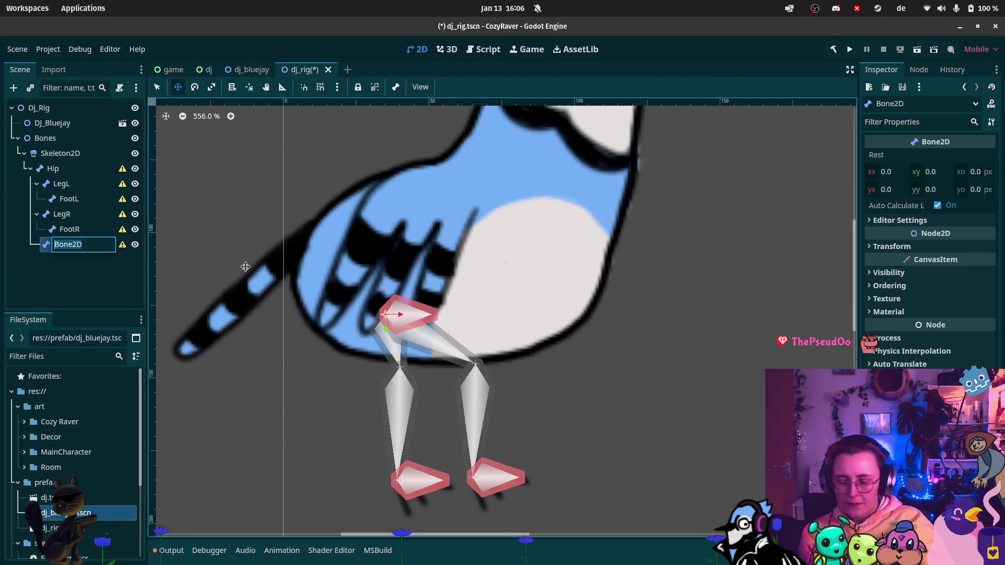
type("Wing")
key("Return")
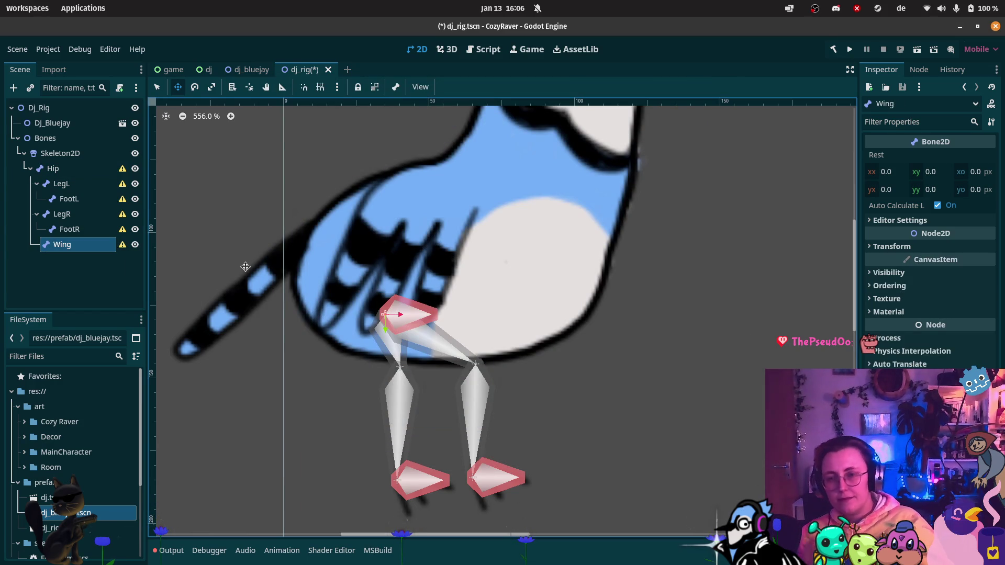
left_click_drag(392, 314, 444, 183)
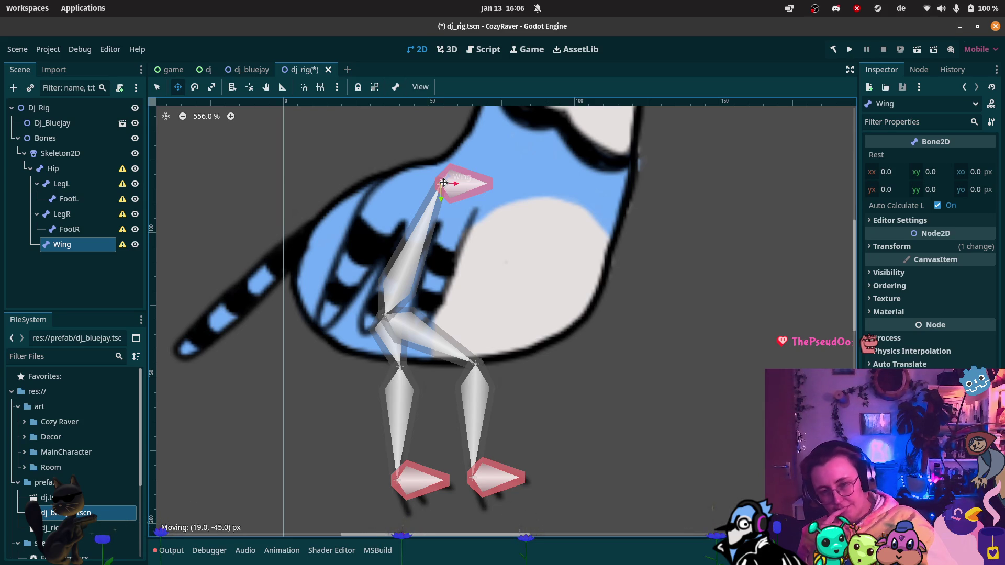
left_click_drag(443, 182, 443, 183)
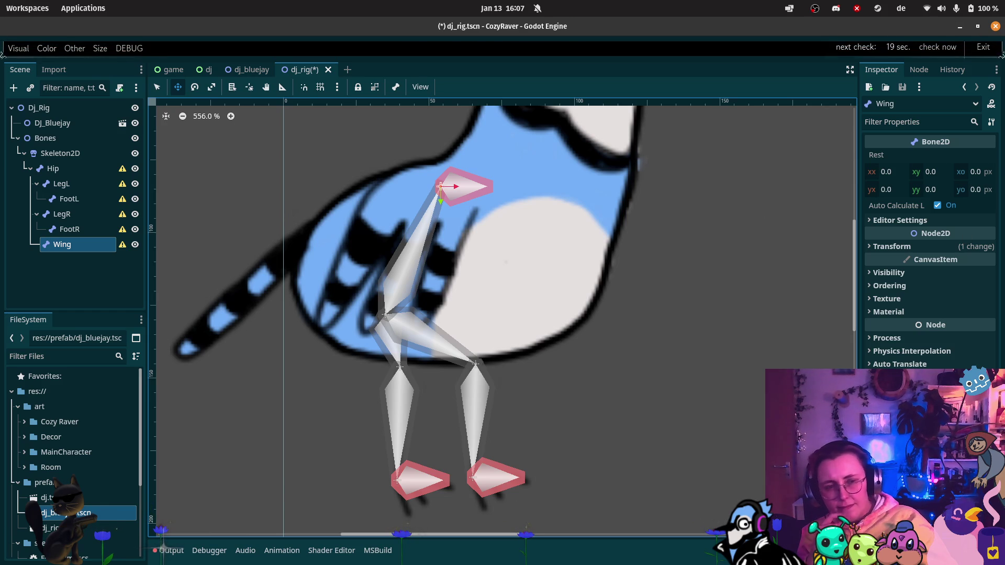
mouse_move(27, 65)
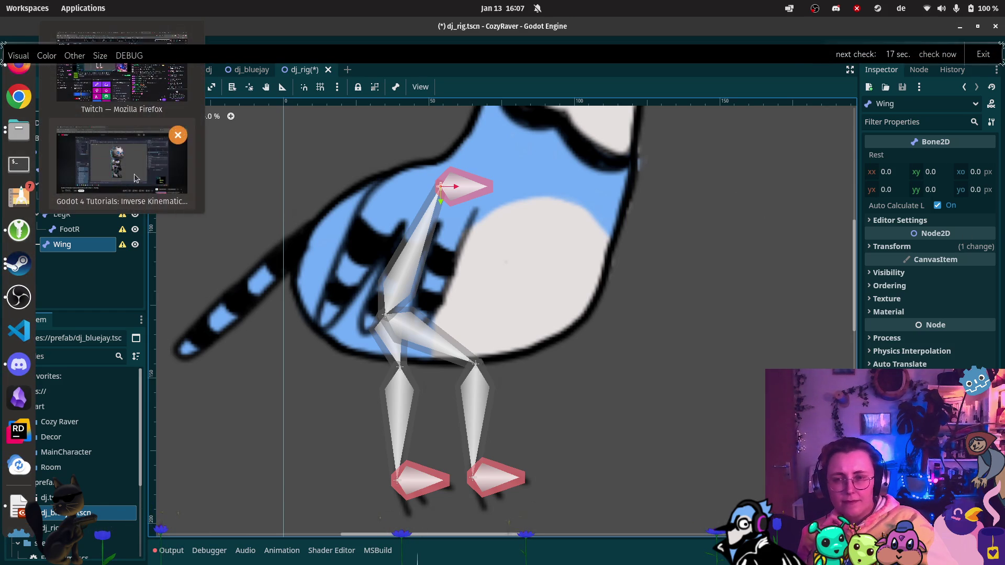
left_click(137, 178)
left_click(486, 396)
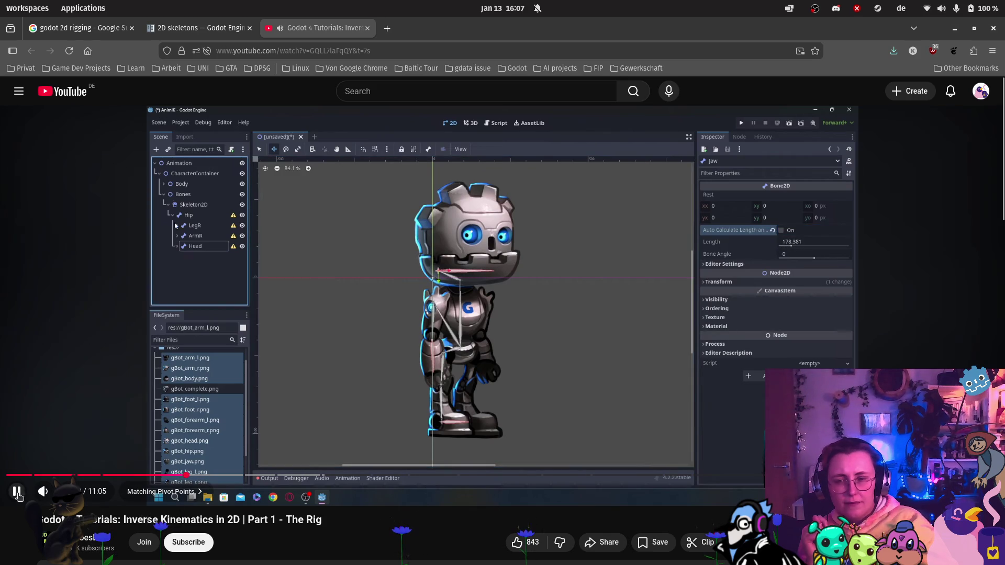
left_click(12, 314)
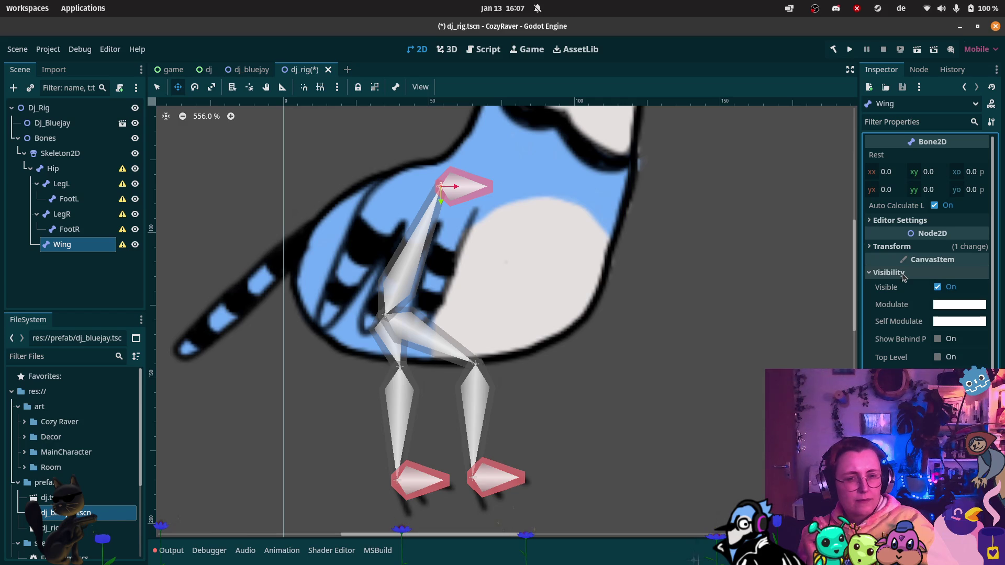
Step: Open the Wing bone's transform values, toggle Auto Calculate Length, and nudge the bone up-right
left_click(904, 273)
left_click(903, 247)
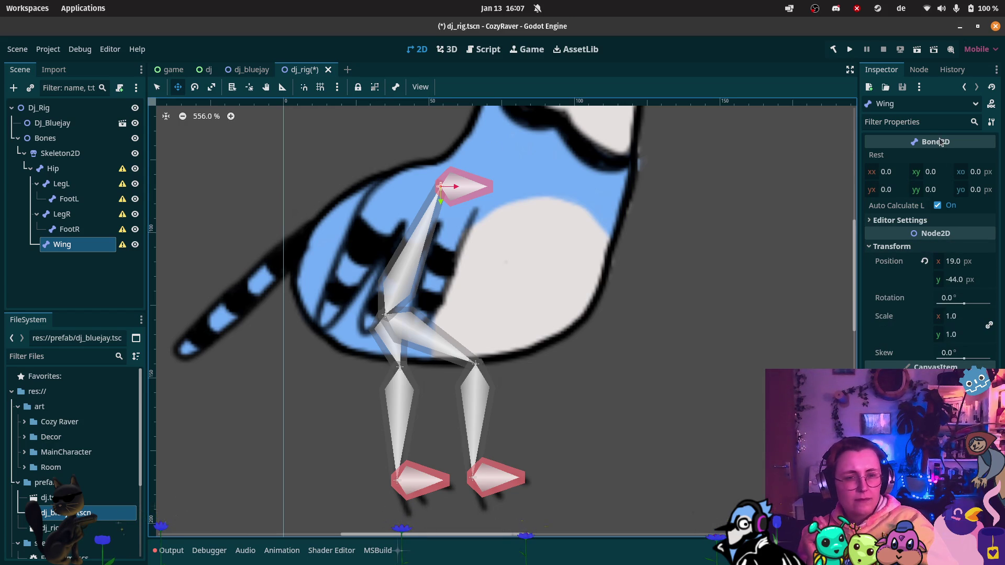
left_click(938, 206)
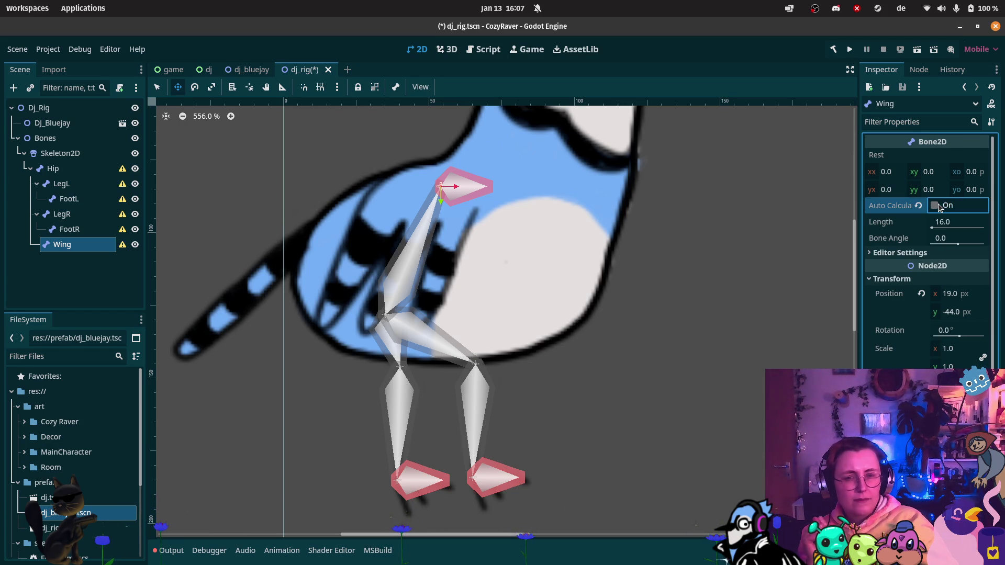
left_click(946, 227)
type("16.18")
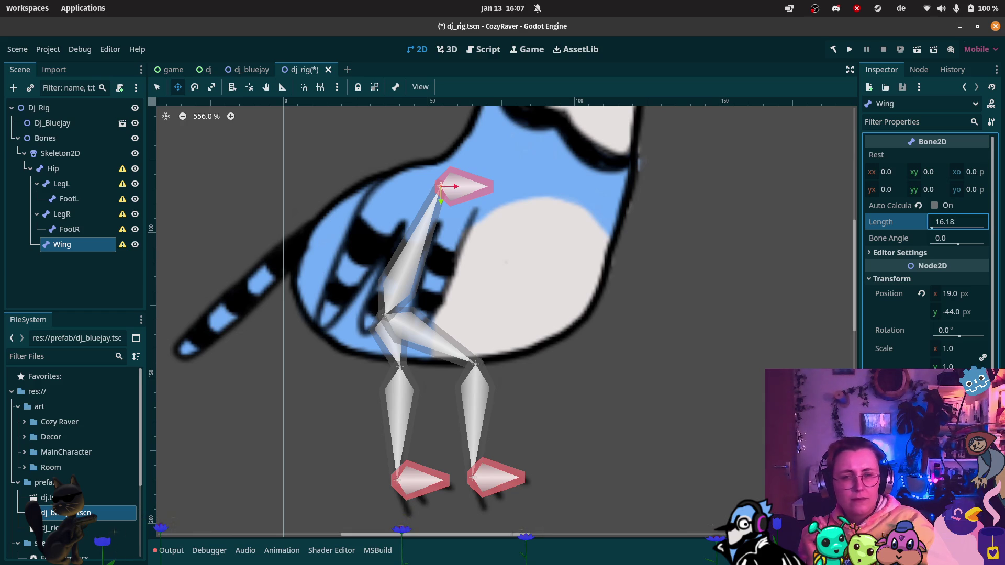
left_click(957, 245)
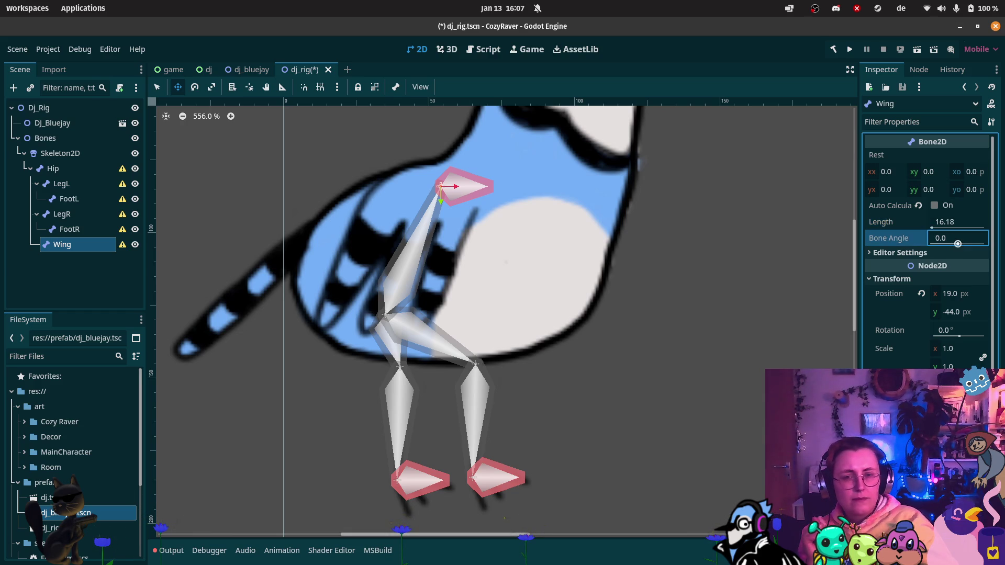
type("-0.205")
key("Return")
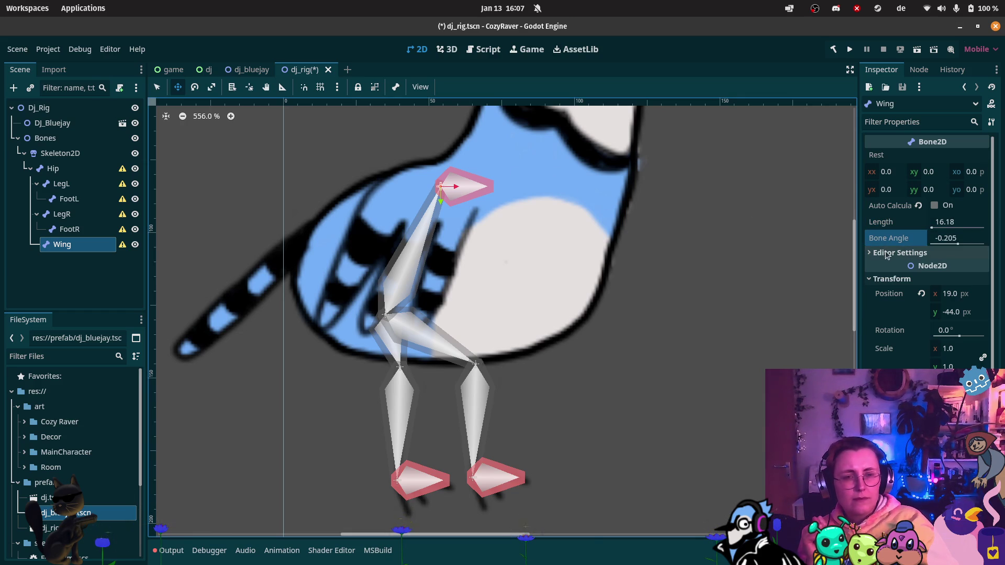
left_click(934, 205)
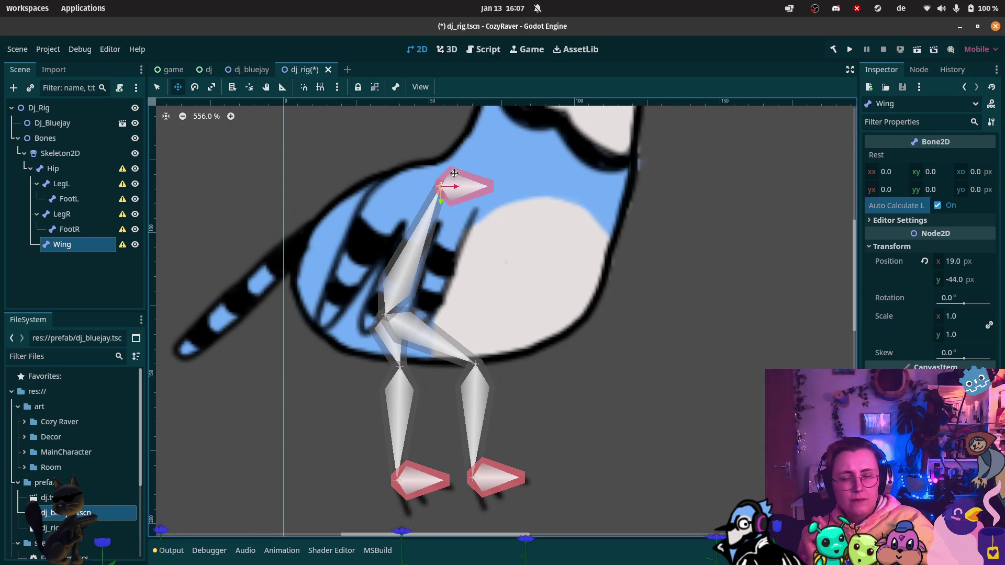
mouse_move(490, 184)
left_mouse_down()
mouse_move(476, 209)
mouse_move(475, 178)
mouse_move(503, 168)
mouse_move(498, 174)
left_mouse_up()
Step: Turn off Auto Calculate Length and give the Wing bone angle 120 and length 60
left_click(935, 205)
mouse_move(942, 225)
left_mouse_down()
mouse_move(974, 225)
mouse_move(921, 225)
mouse_move(960, 238)
left_mouse_up()
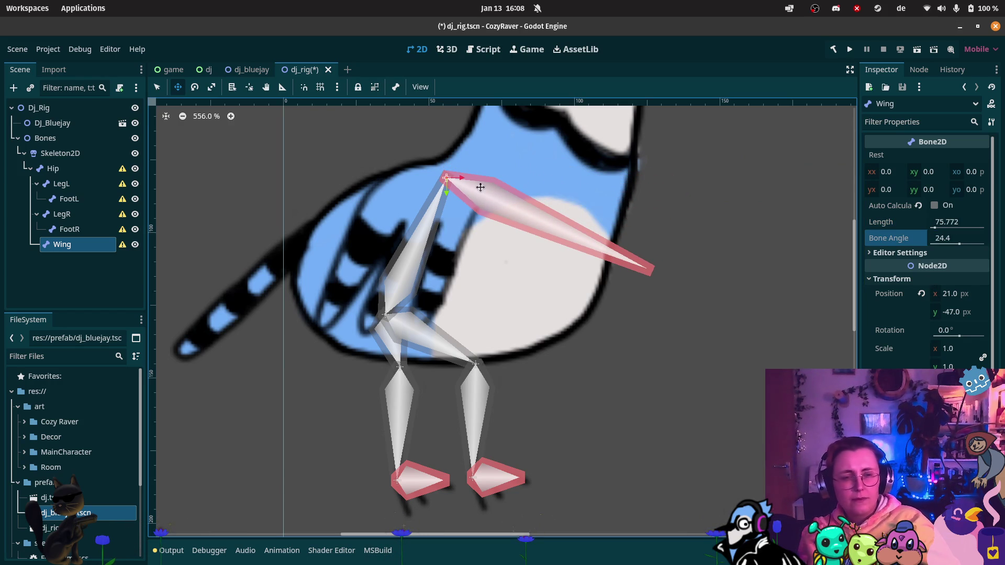
left_click(960, 239)
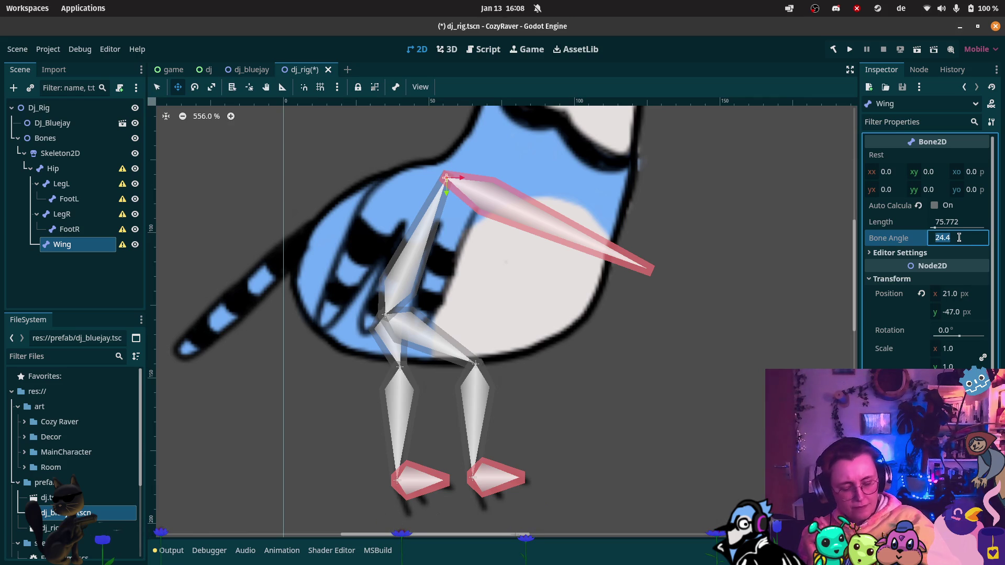
type("90")
key("Return")
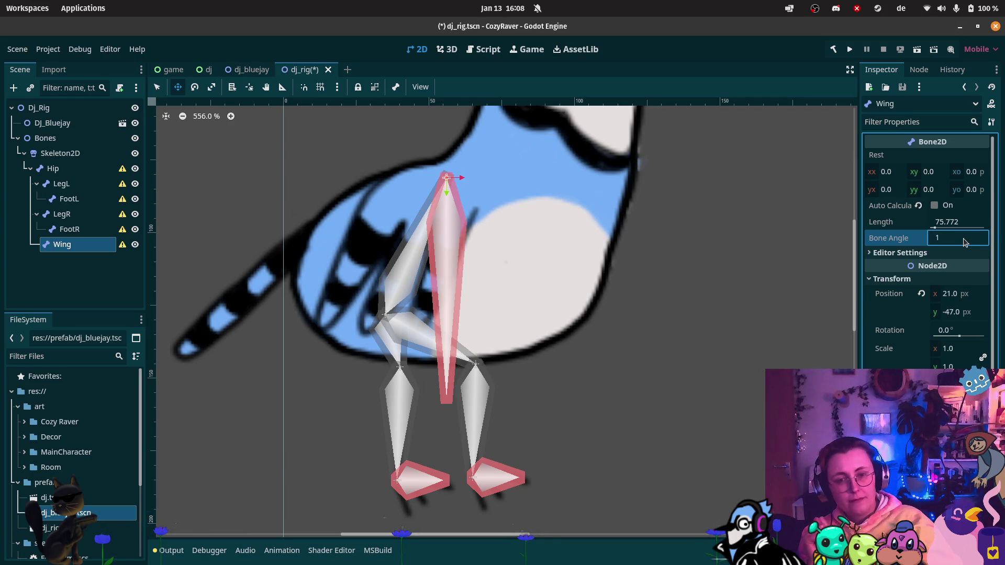
type("20")
key("Return")
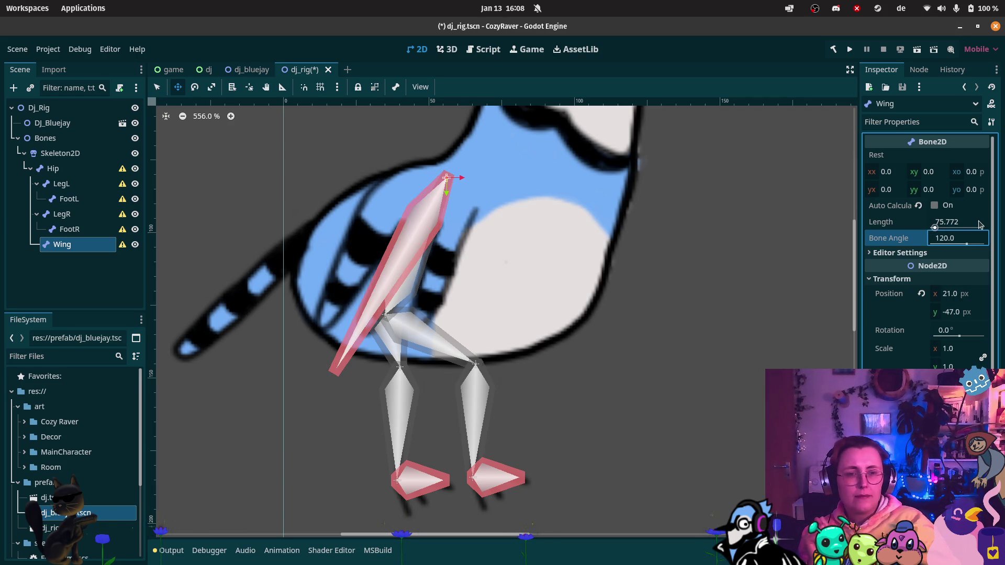
left_click(945, 228)
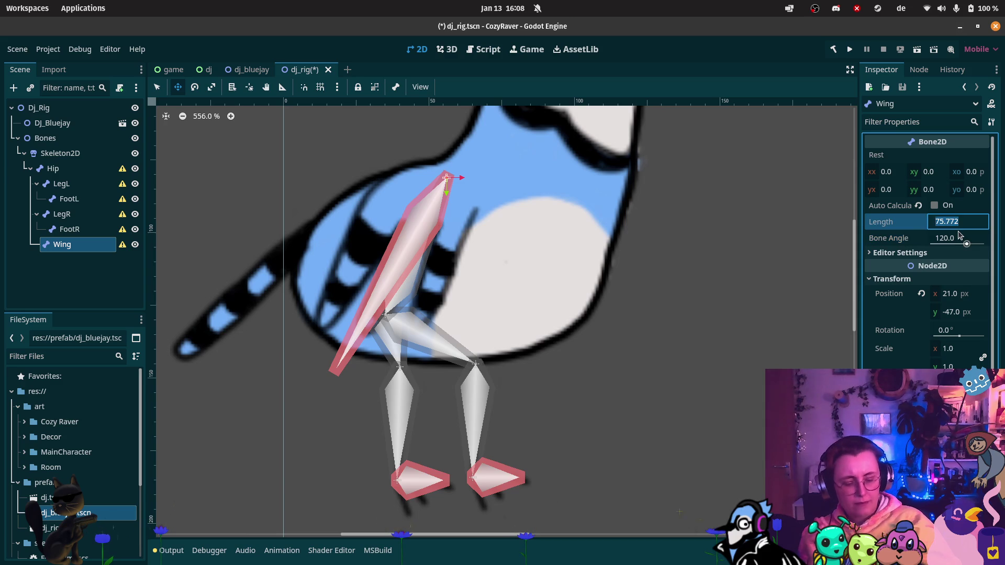
type("60")
key("Return")
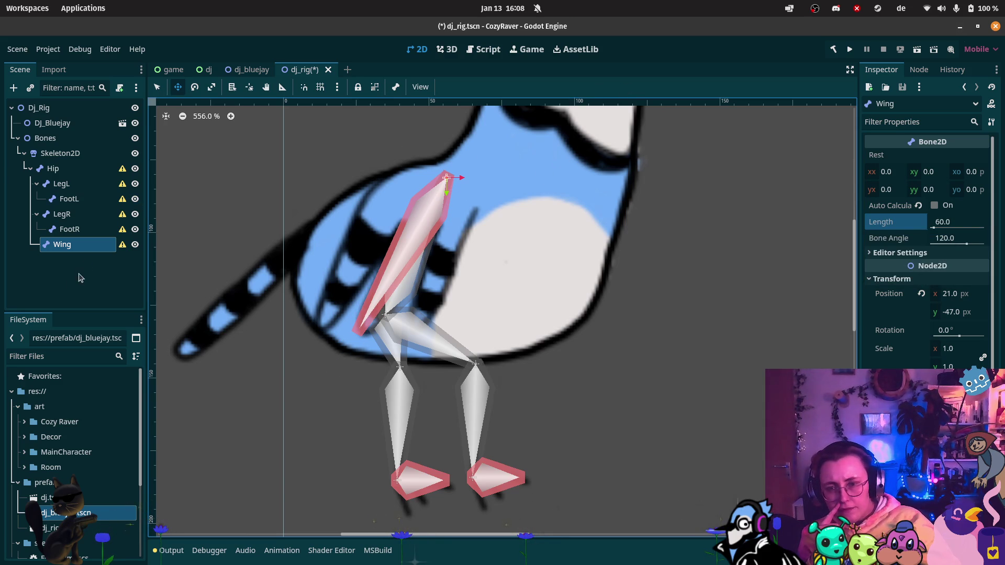
Step: Add a Bone2D child under Hip and name it Tail
left_click(55, 168)
right_click(58, 169)
left_click(129, 181)
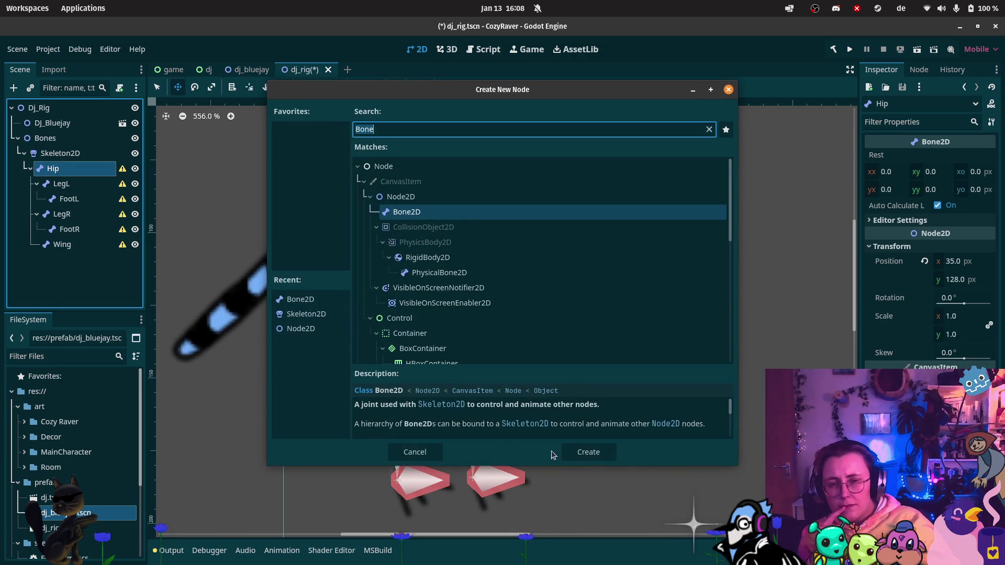
left_click(590, 452)
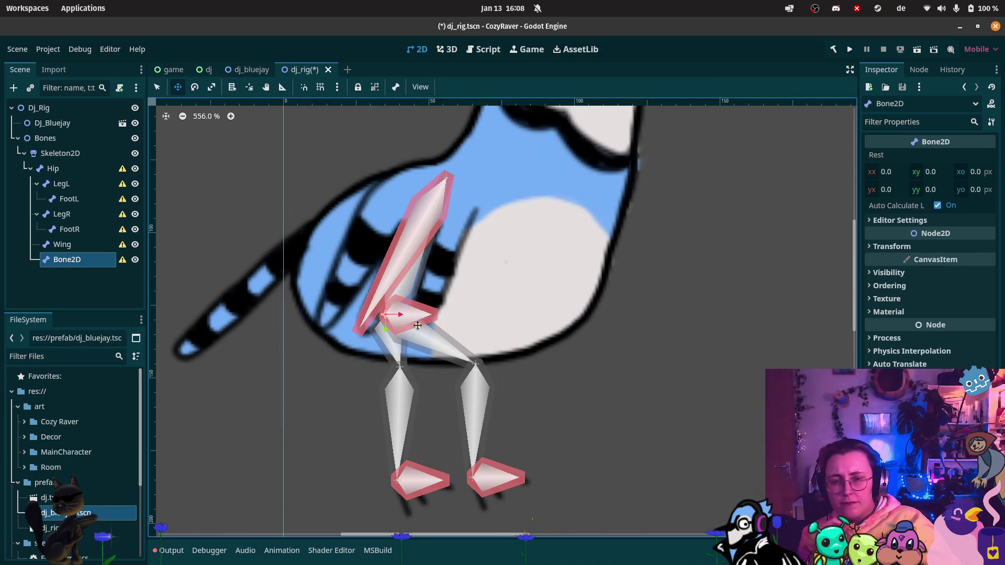
left_click(78, 260)
type("Tail")
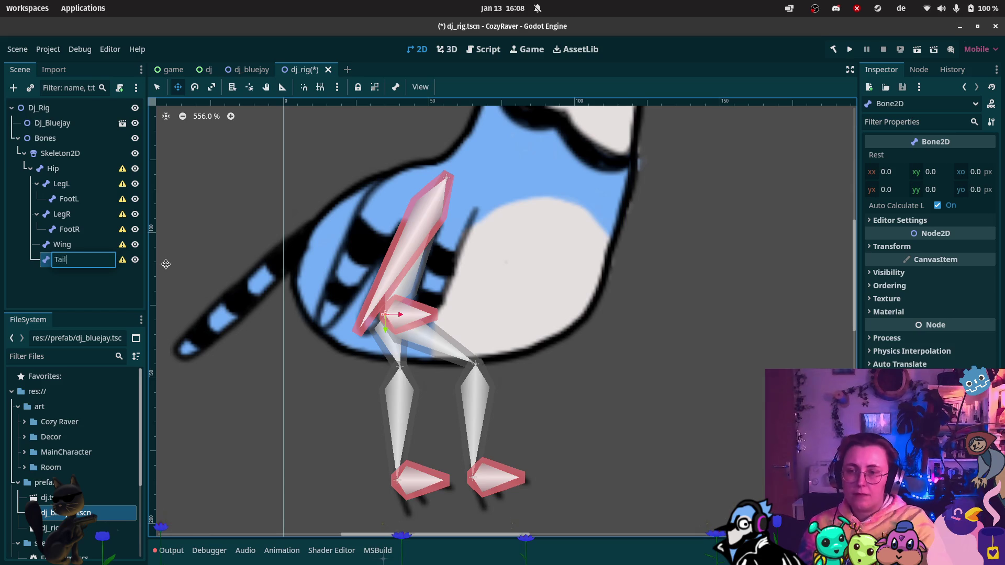
key("Return")
Step: Turn off auto length on FootL and FootR and rotate both bones to follow the feet
left_click(67, 201)
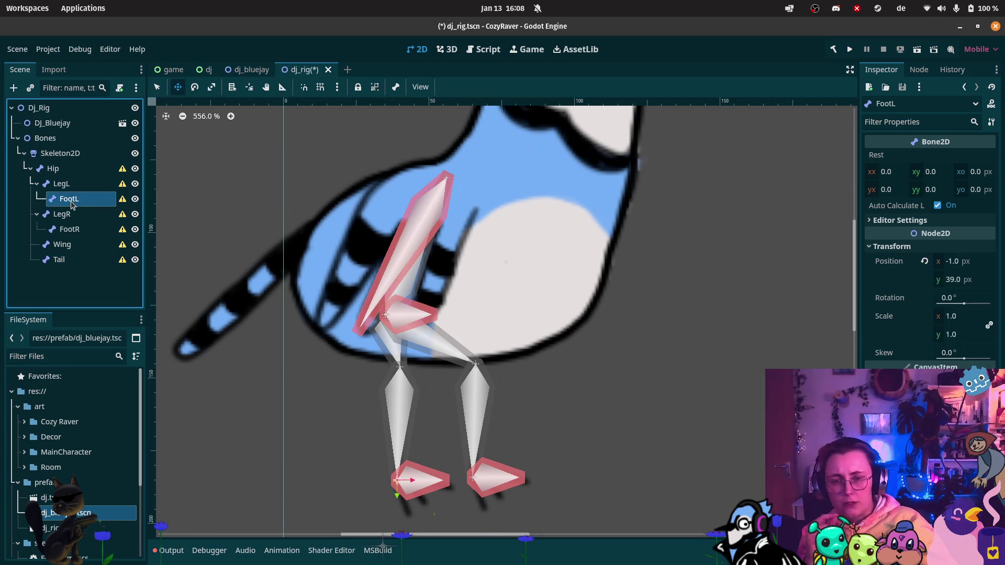
left_click(934, 205)
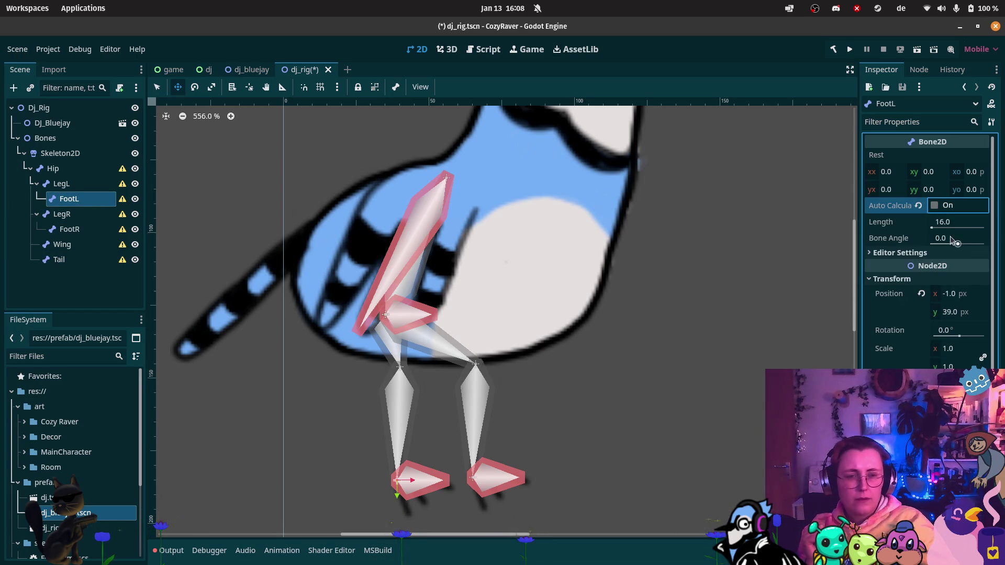
left_click_drag(952, 245, 959, 246)
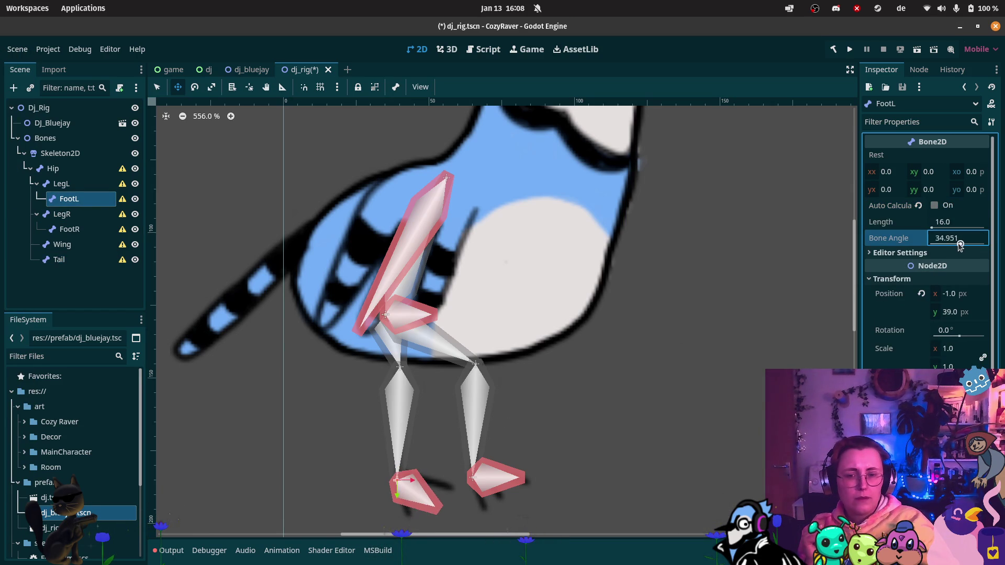
left_click(69, 229)
left_click(893, 221)
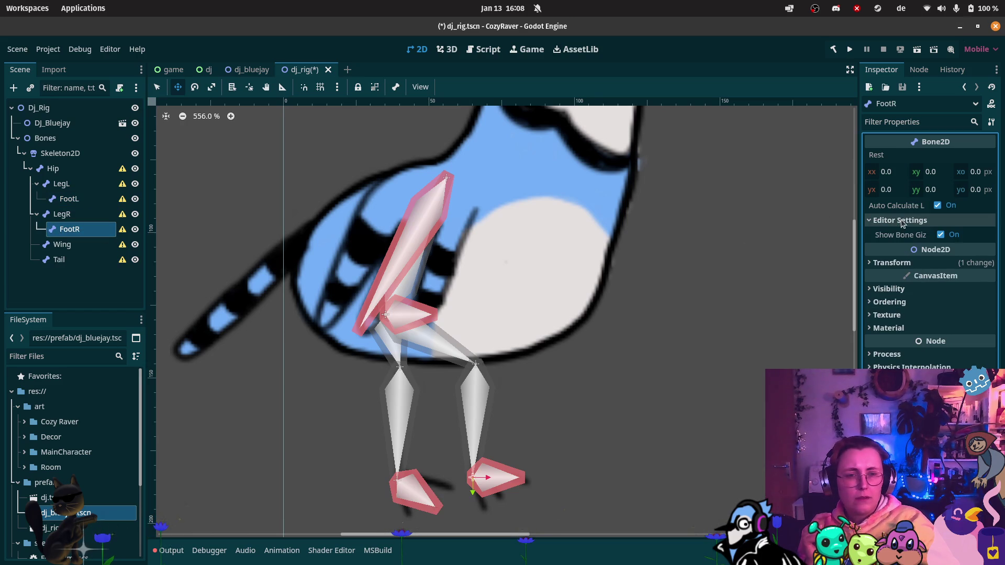
left_click(937, 205)
left_click(962, 253)
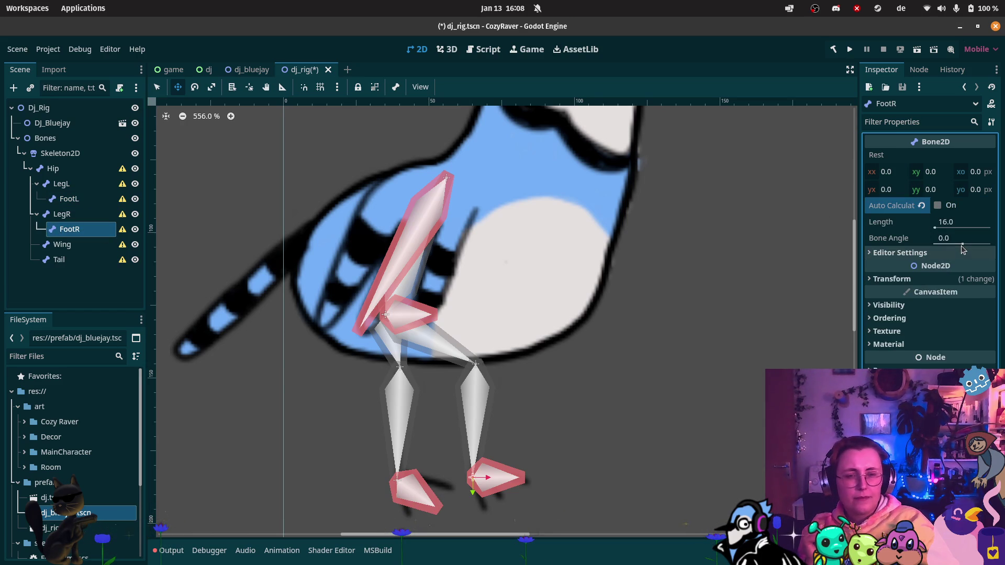
left_click_drag(962, 244, 966, 244)
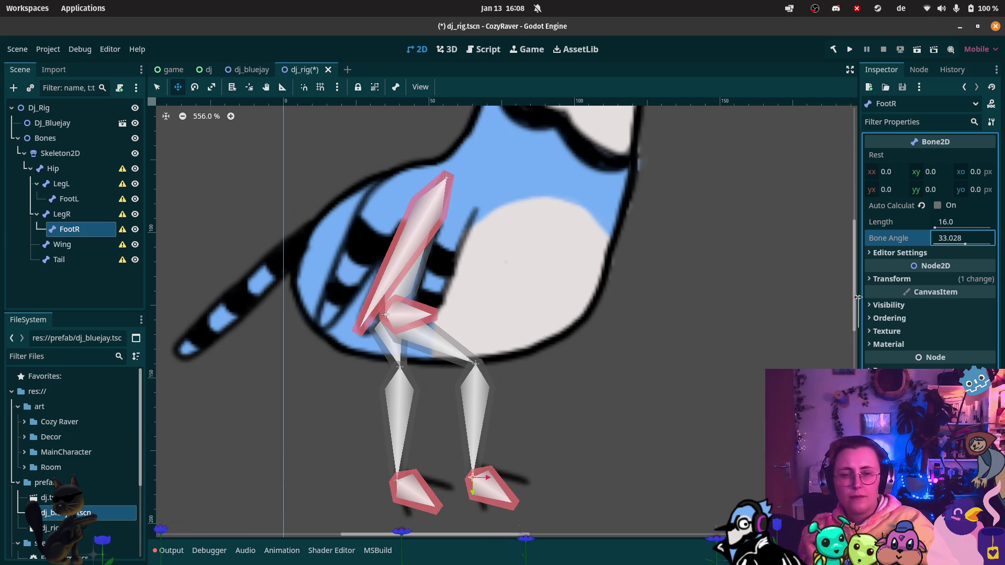
scroll(474, 300, "down", 2)
scroll(474, 300, "down", 2)
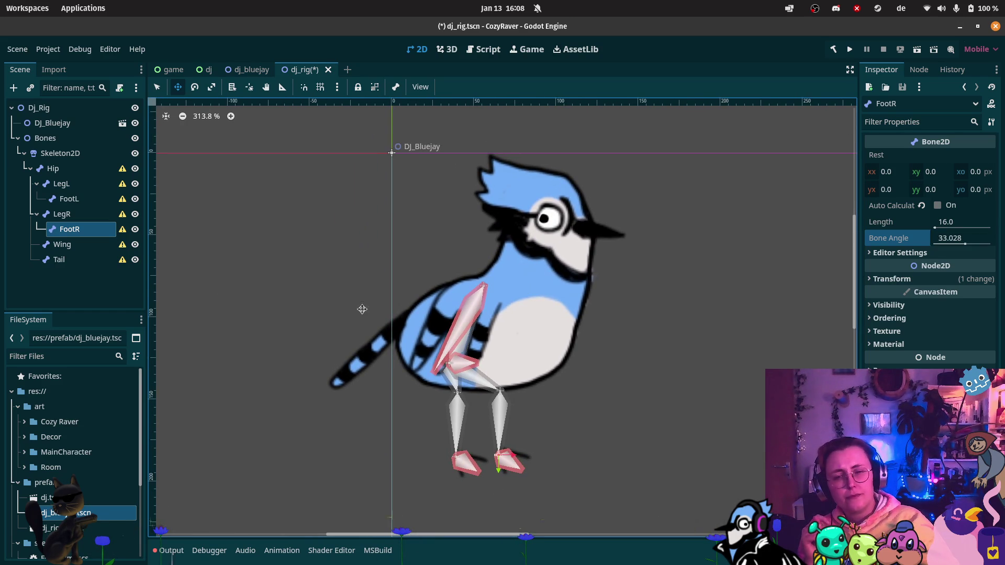
scroll(329, 299, "up", 1)
Step: Move the Tail bone to the tail's base, disable its auto length and rotate it along the tail
left_click(78, 259)
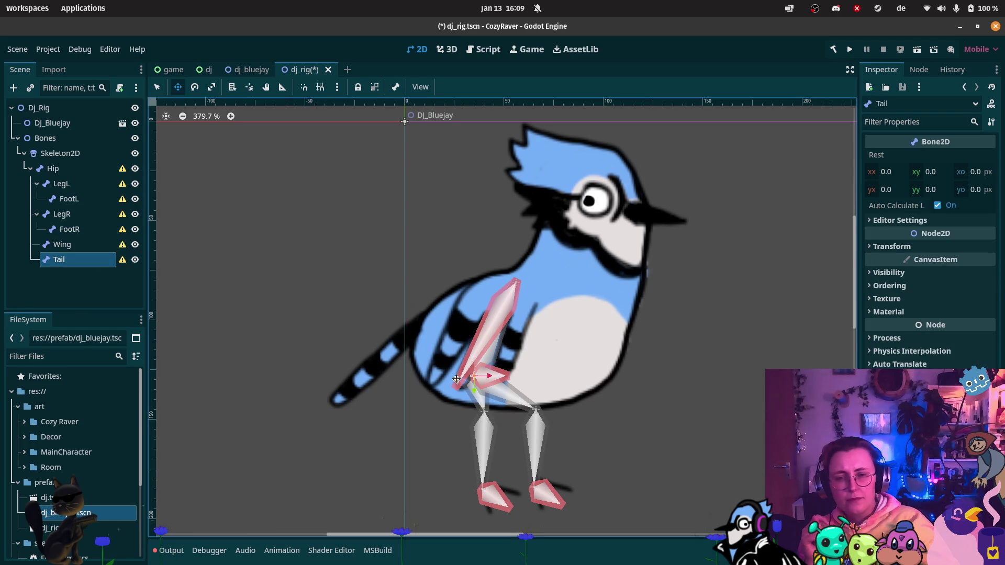
left_click_drag(476, 377, 422, 326)
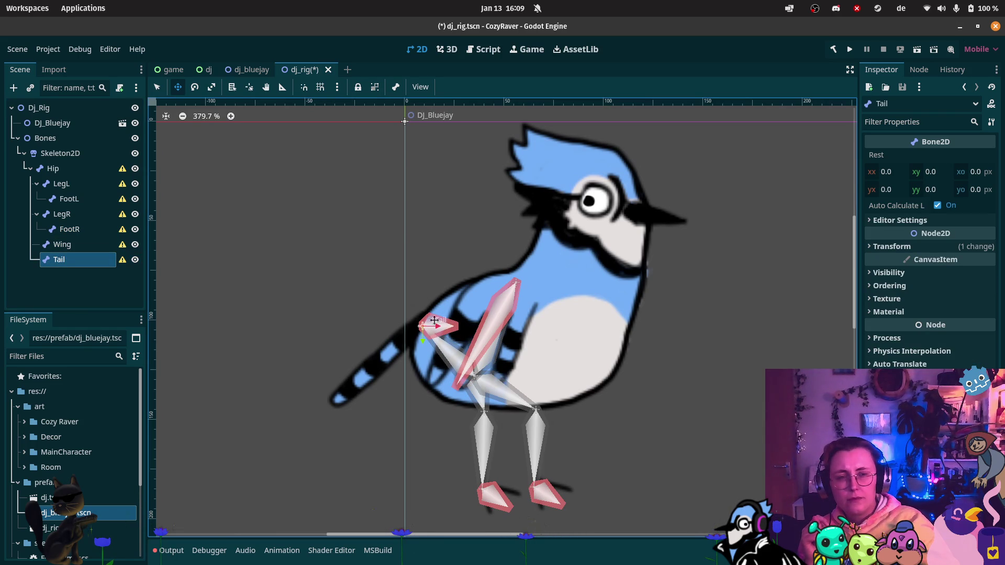
left_click(938, 206)
mouse_move(966, 245)
left_mouse_down()
mouse_move(975, 246)
mouse_move(944, 225)
mouse_move(955, 202)
left_mouse_up()
Step: Set the Tail bone's length, trying 60 before settling on 50
left_click(950, 222)
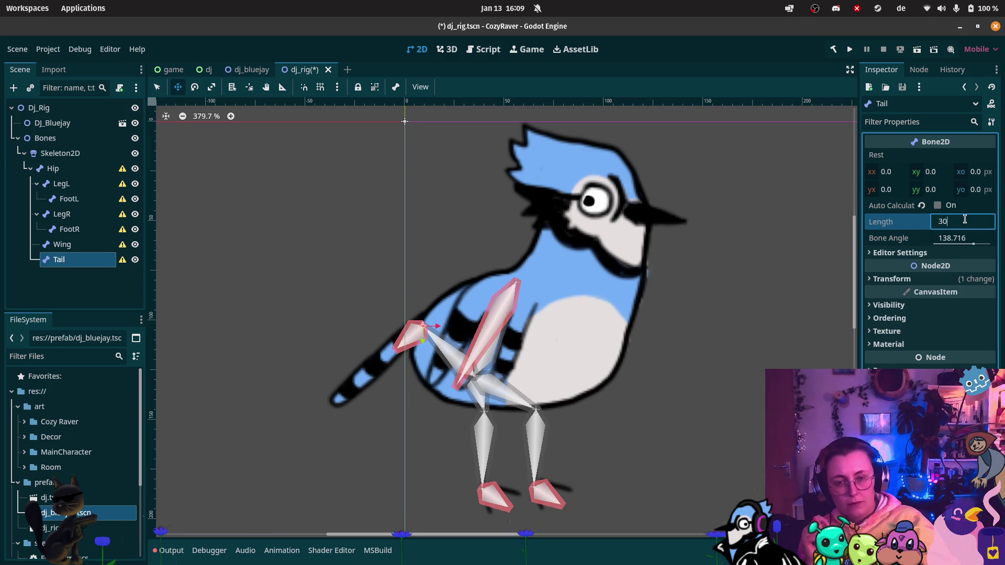
type("0")
key("Return")
left_click(967, 221)
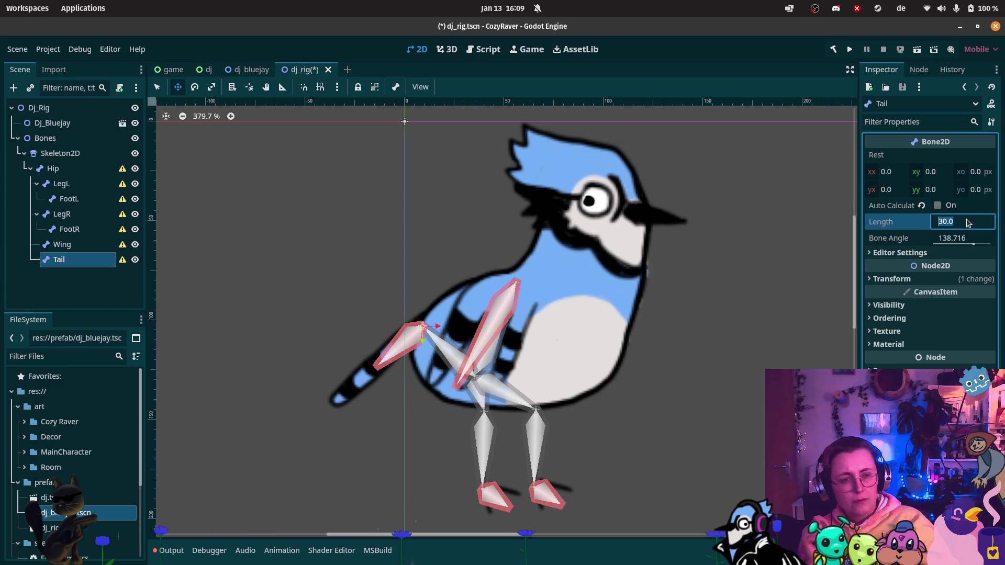
type("60")
key("Return")
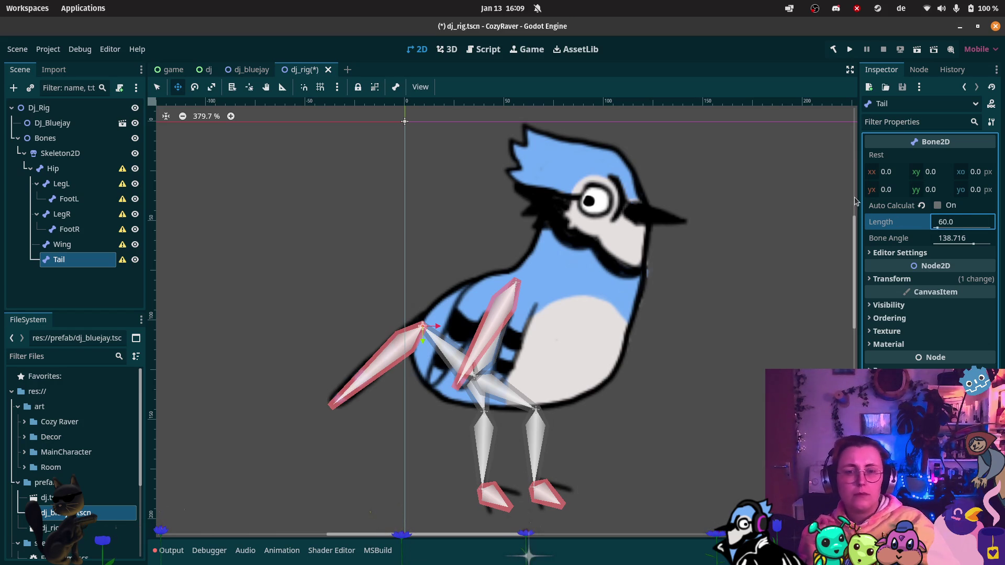
left_click(968, 224)
type("50")
key("Return")
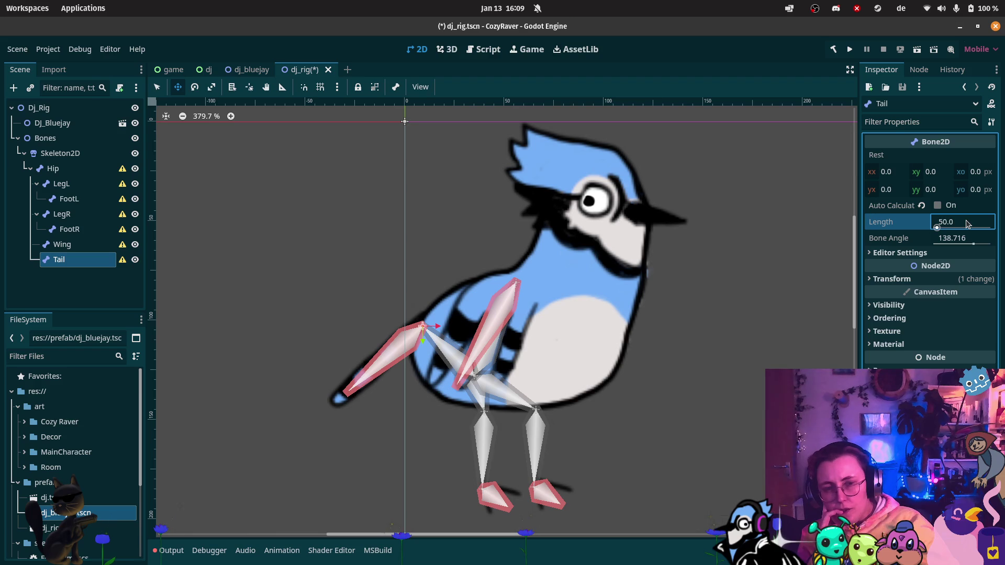
left_click(699, 324)
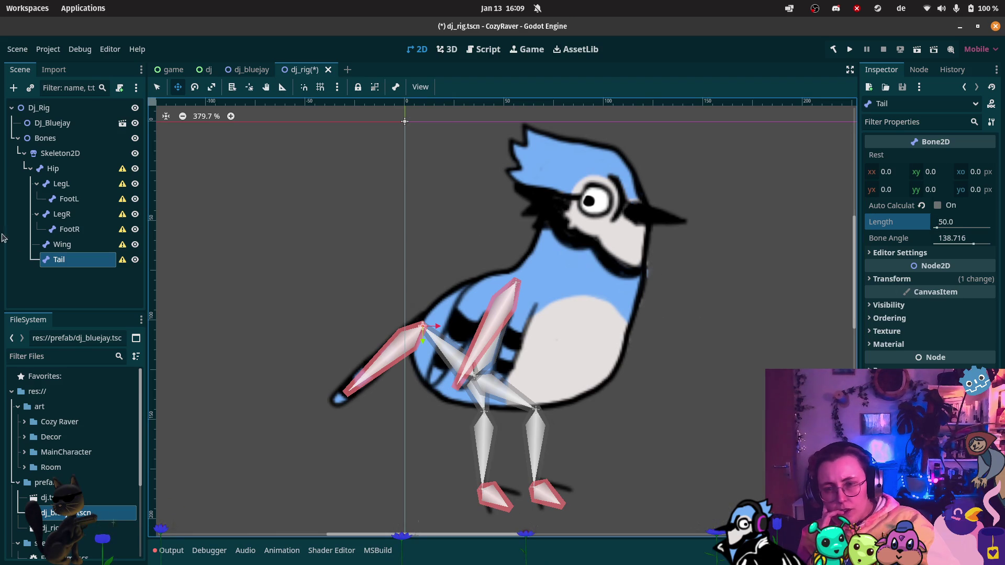
Step: Create a Bone2D named Neck under Hip and drag it up to the blue jay's neck
left_click(65, 172)
right_click(65, 172)
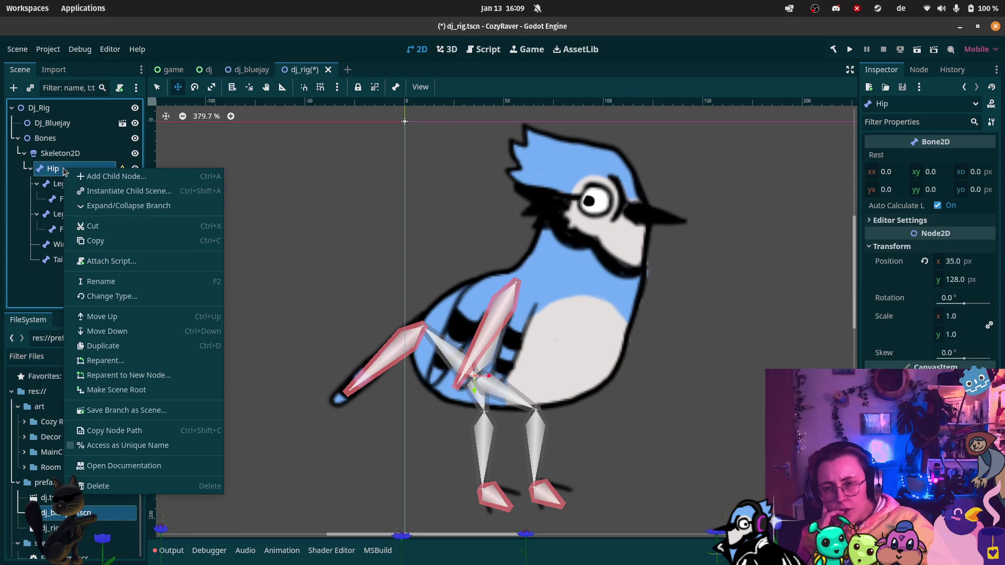
left_click(86, 174)
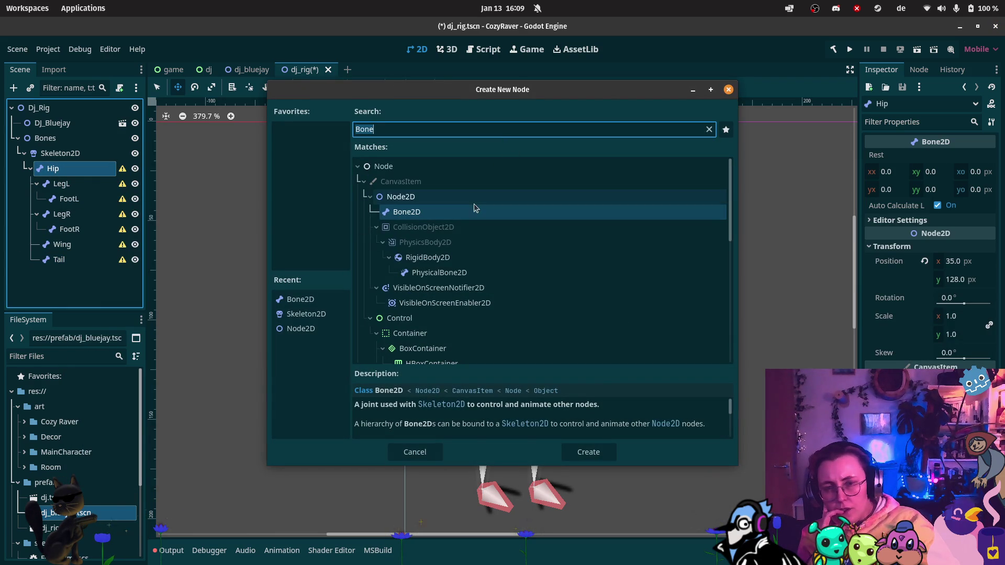
left_click(601, 452)
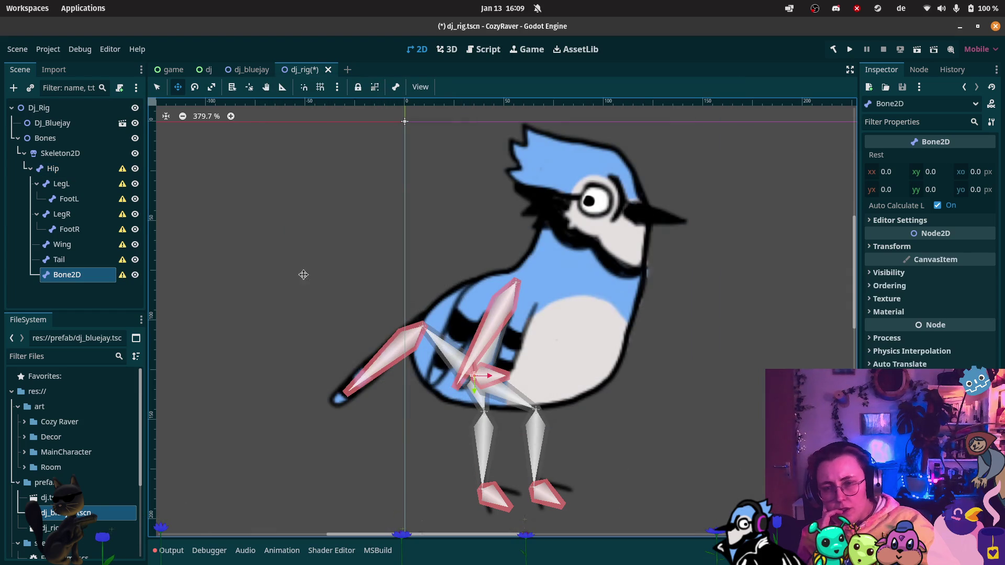
left_click(78, 277)
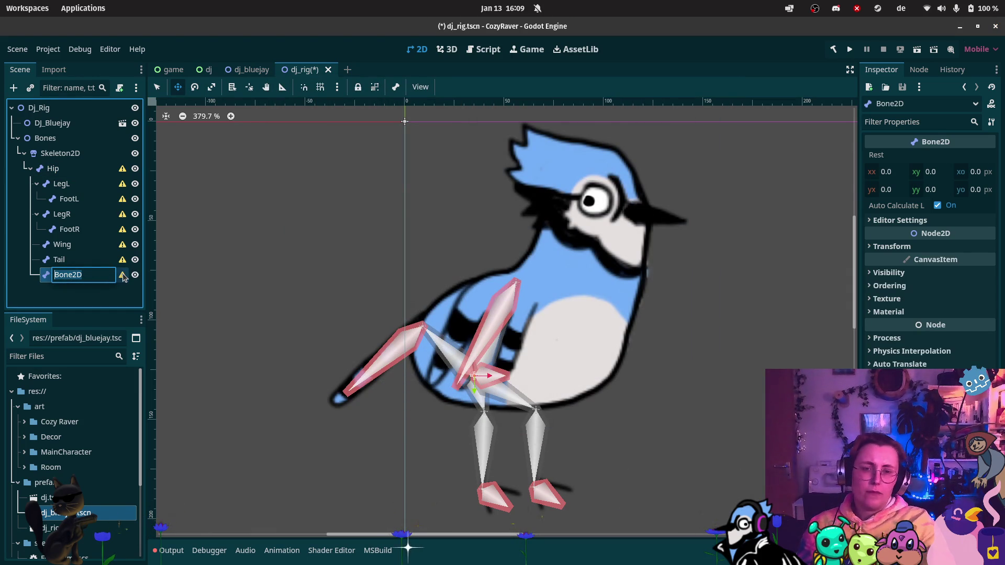
type("Neck")
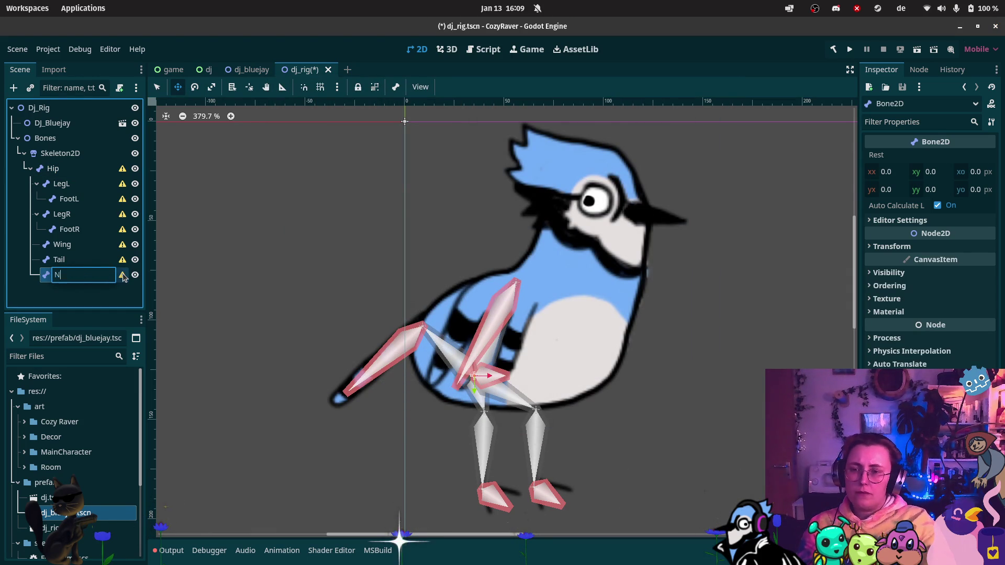
key("Return")
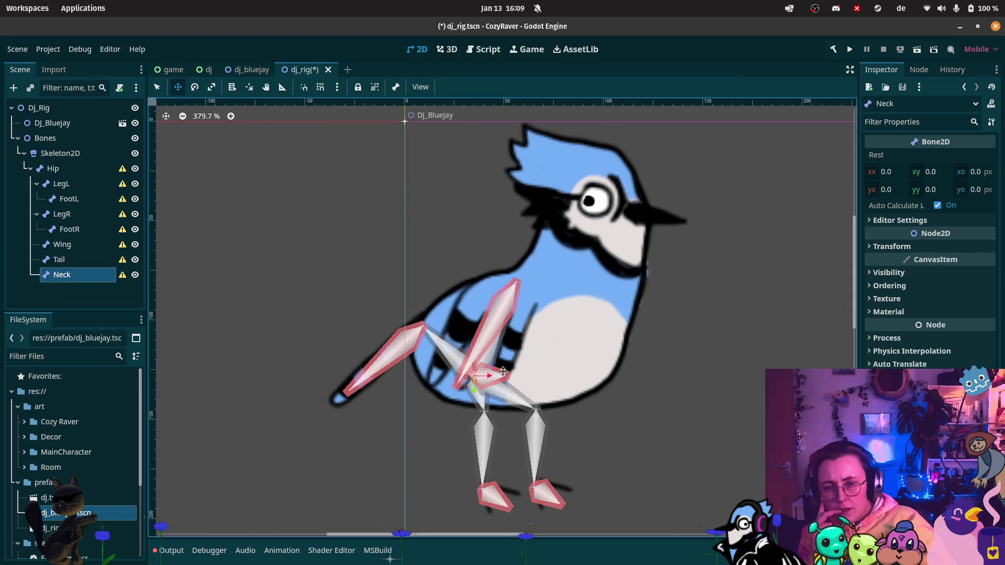
mouse_move(468, 378)
left_mouse_down()
mouse_move(621, 259)
mouse_move(590, 254)
left_mouse_up()
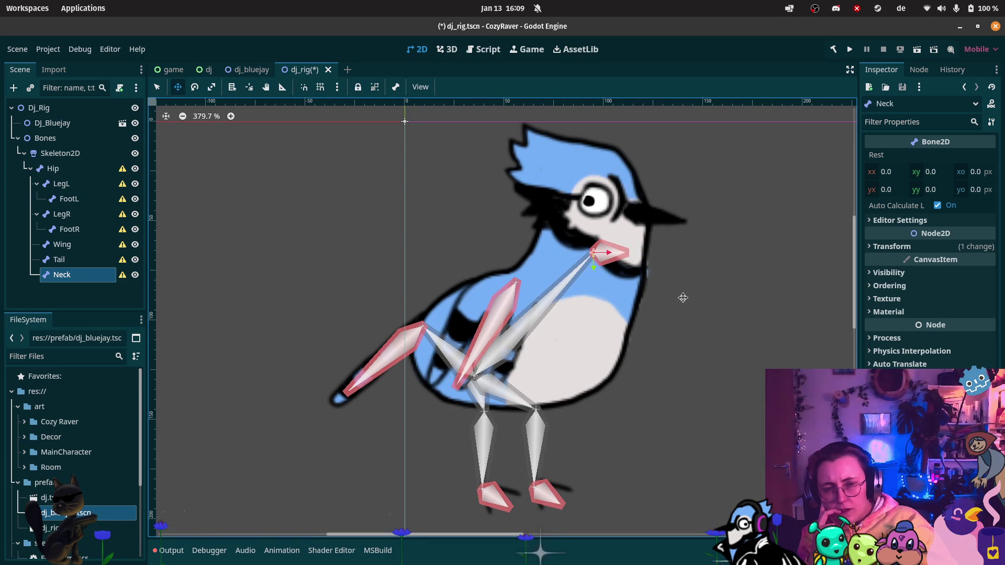
Step: Create a Bone2D named Head under Neck and place it beside the blue jay's eye
right_click(67, 281)
left_click(84, 247)
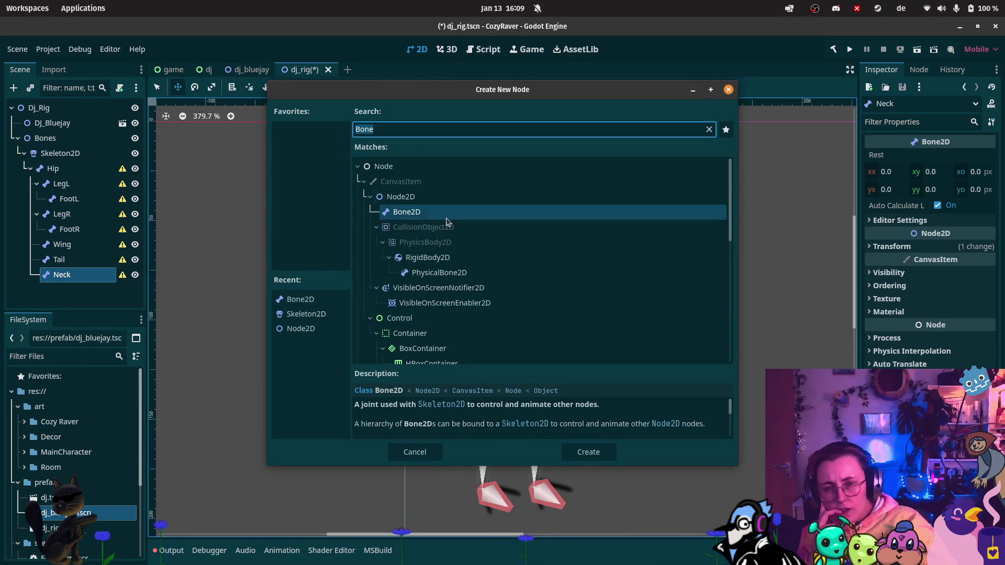
left_click(583, 451)
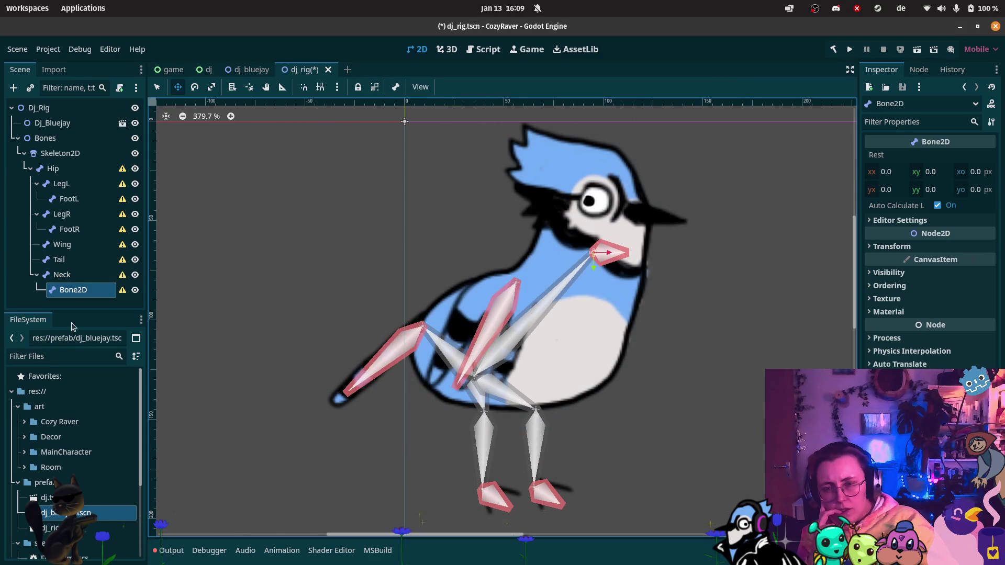
left_click(85, 294)
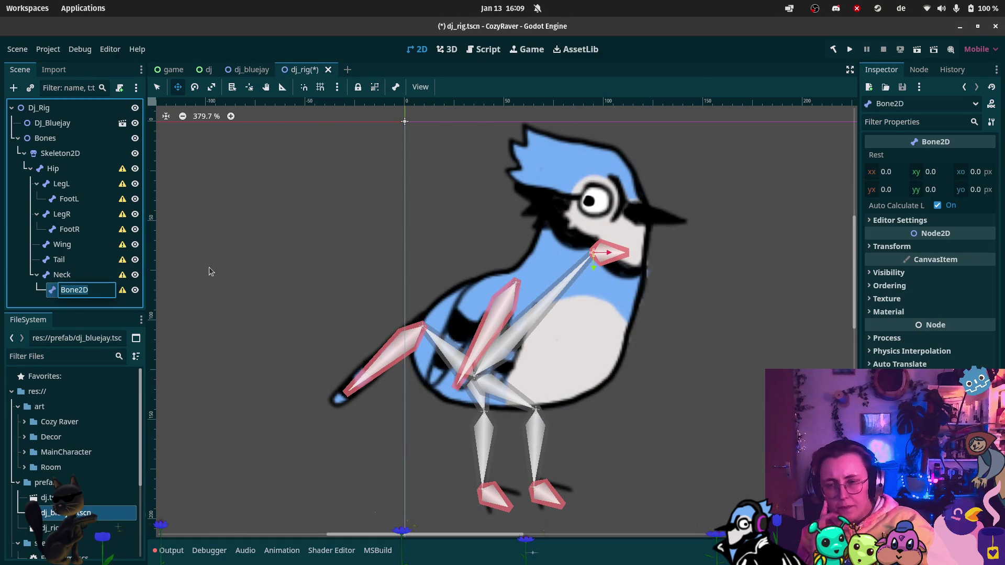
type("Head")
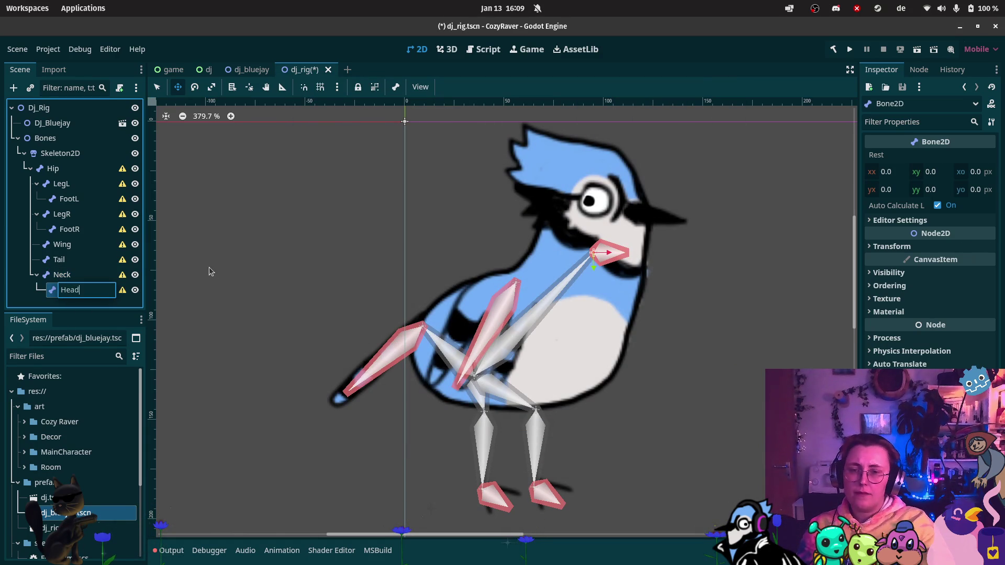
key("Return")
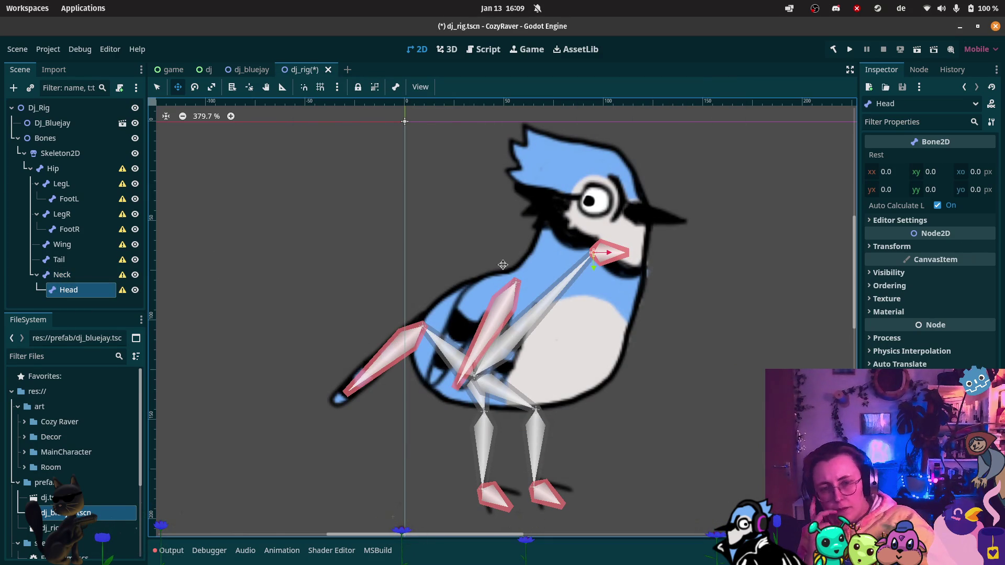
mouse_move(593, 253)
left_mouse_down()
mouse_move(587, 221)
mouse_move(597, 242)
mouse_move(587, 280)
left_mouse_up()
left_click(69, 290)
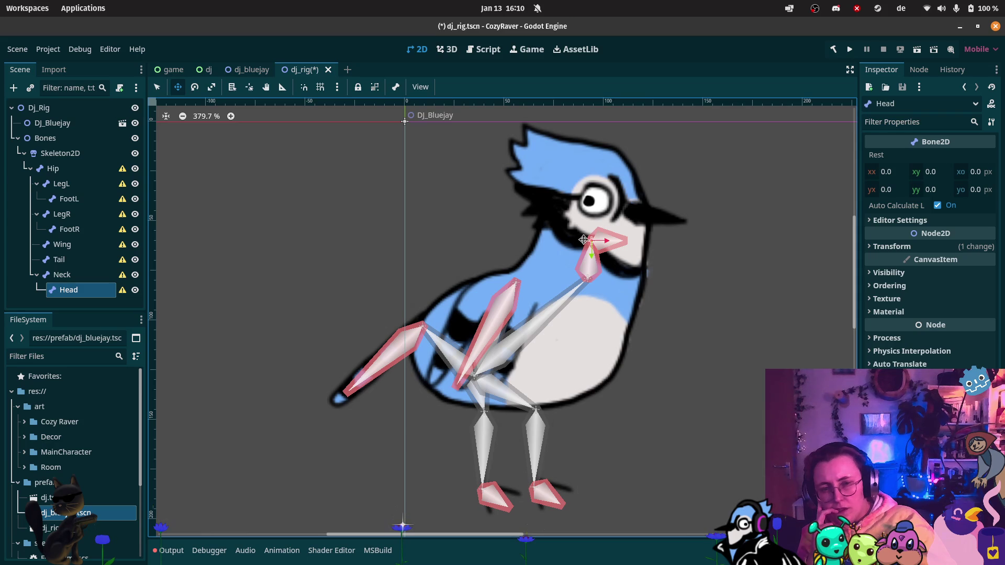
Step: Disable the Head bone's auto length and set its Bone Angle to -90 and Length to 16
left_click_drag(593, 240, 593, 236)
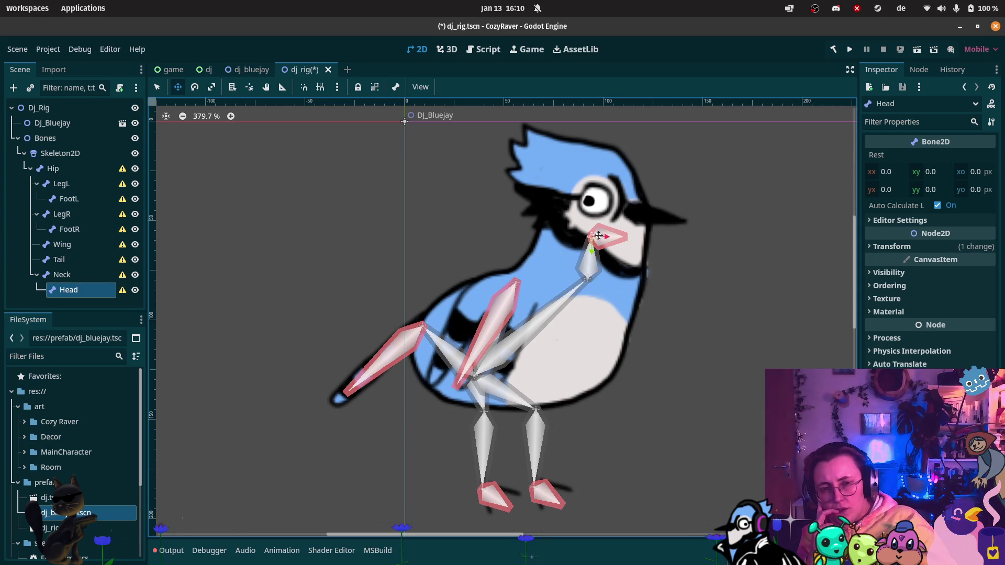
left_click(920, 221)
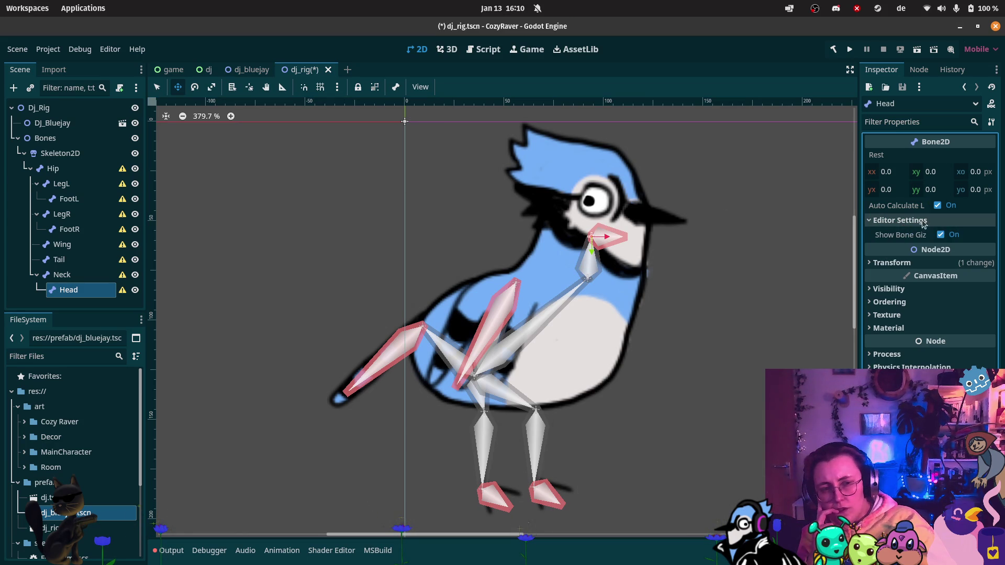
left_click(938, 207)
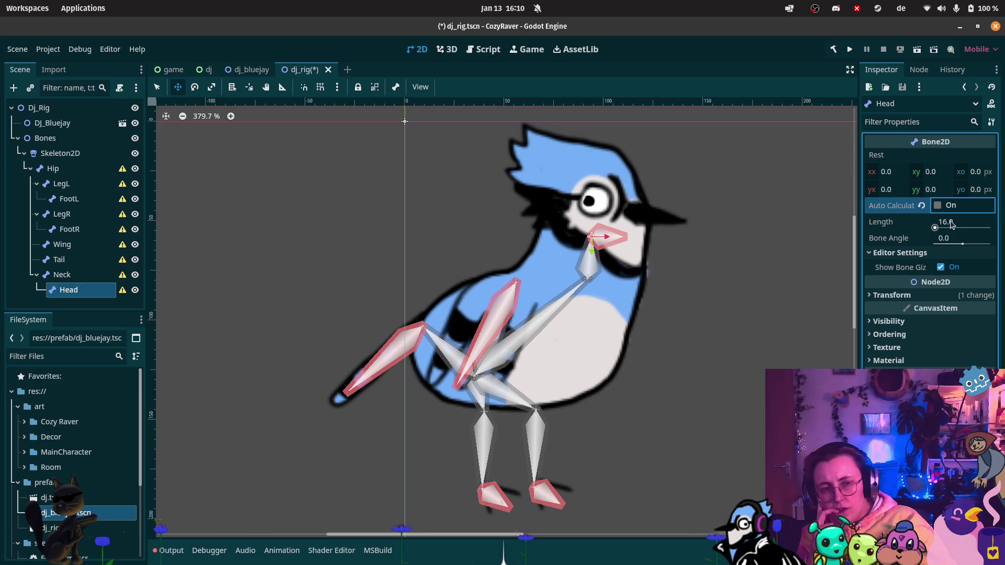
left_click(957, 246)
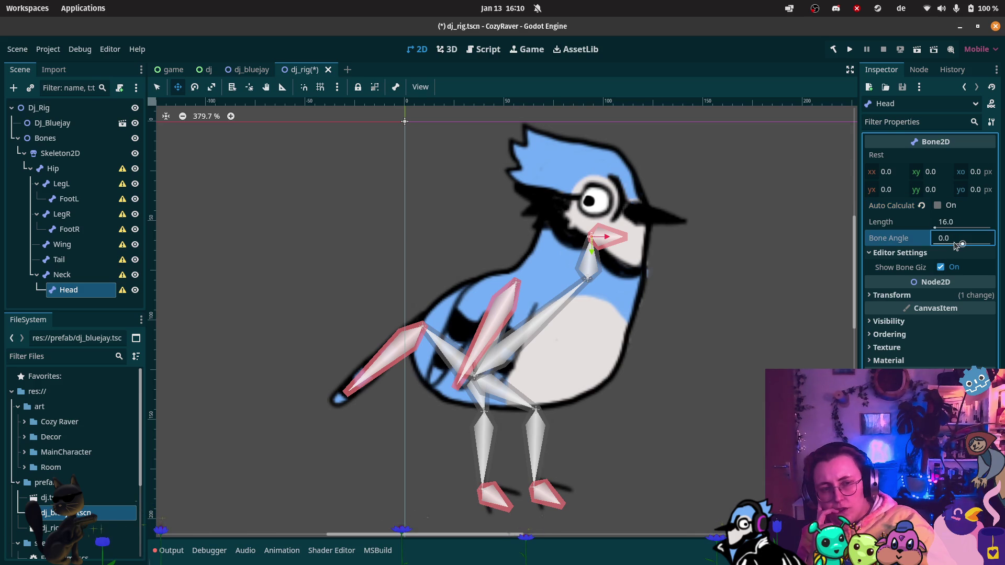
mouse_move(957, 238)
left_mouse_down()
mouse_move(927, 235)
mouse_move(955, 246)
left_mouse_up()
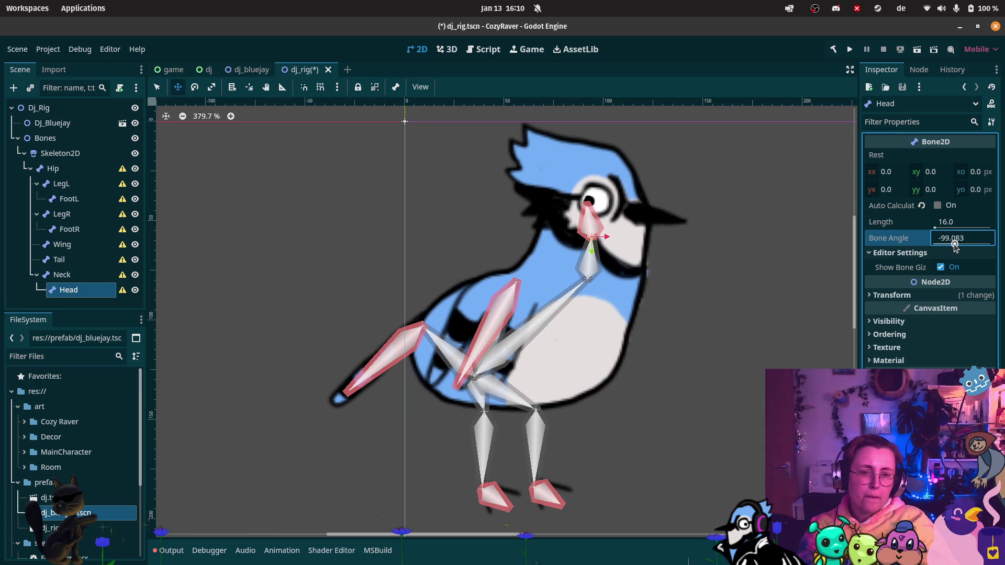
left_click(960, 244)
type("-90")
key("Return")
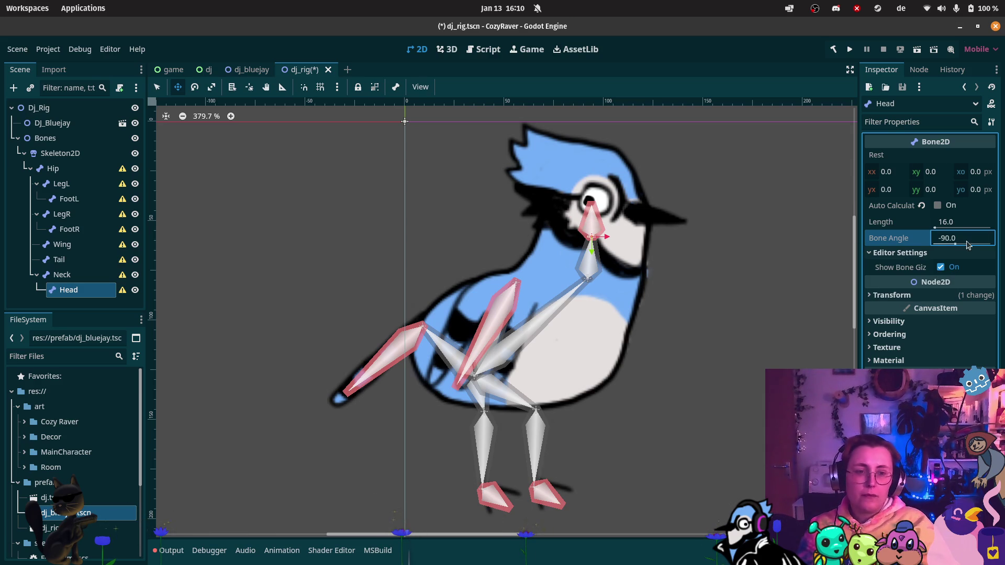
left_click(952, 224)
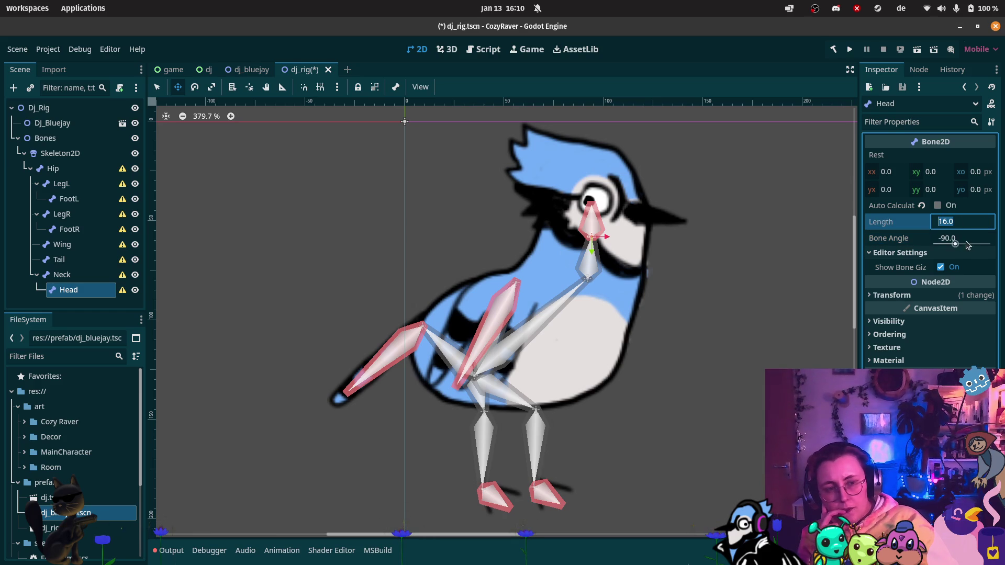
Step: Add a Bone2D child under Head, finding it by searching 'bone'
right_click(77, 291)
left_click(156, 247)
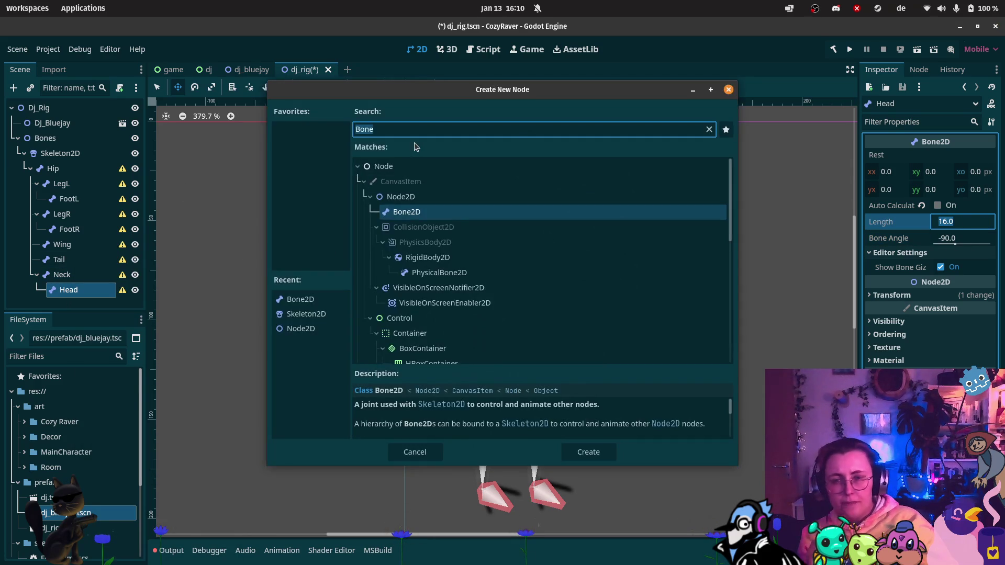
type("hair")
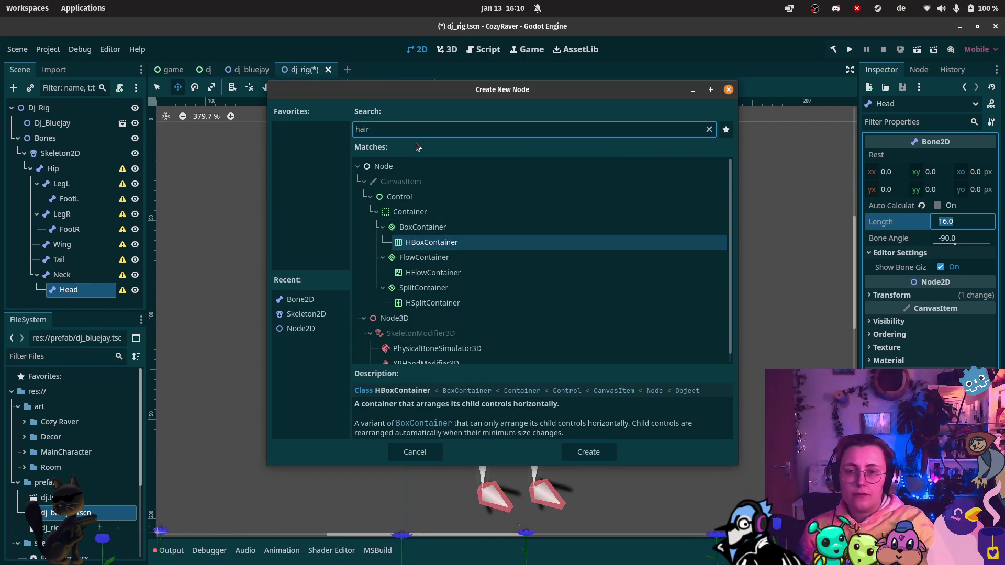
key("BackSpace")
key("BackSpace")
key("BackSpace")
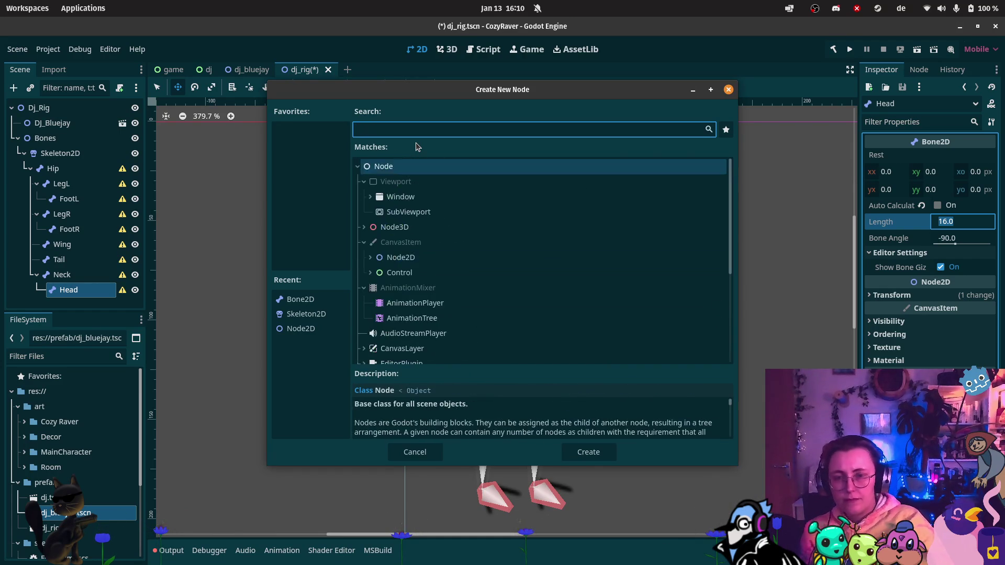
type("bone")
left_click(454, 210)
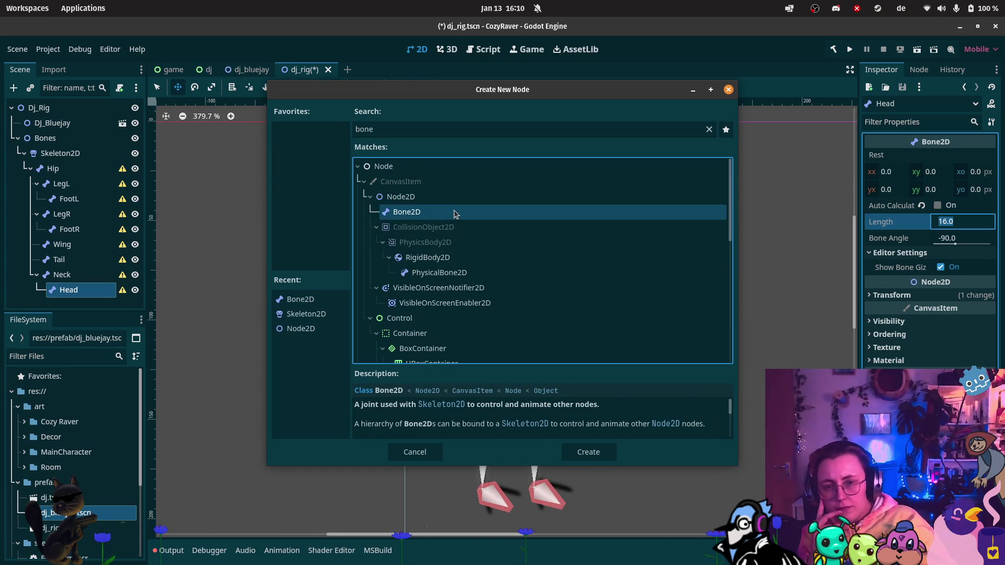
left_click(592, 456)
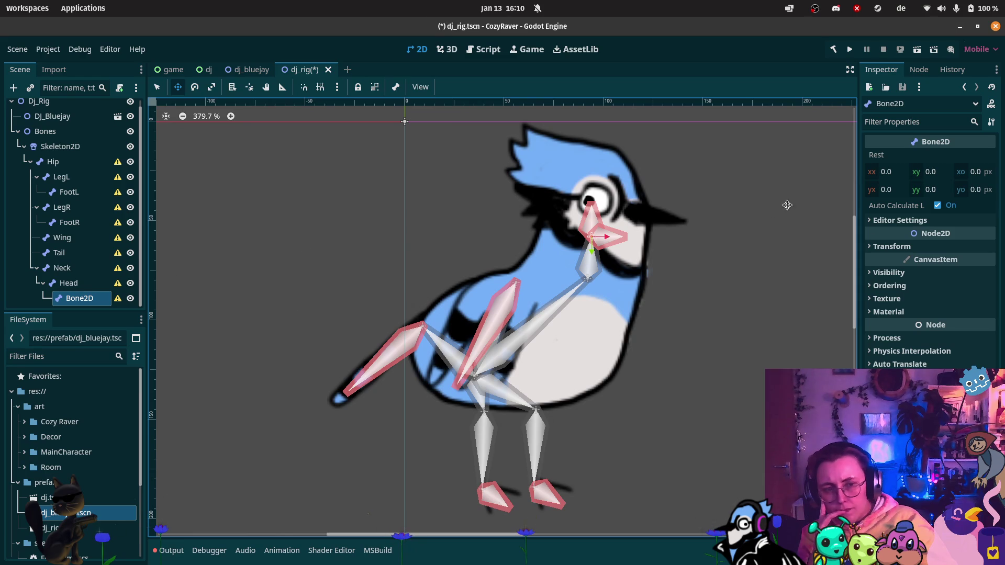
Step: Turn off the new bone's auto length and move it to the top of the head
left_click(900, 221)
left_click(942, 220)
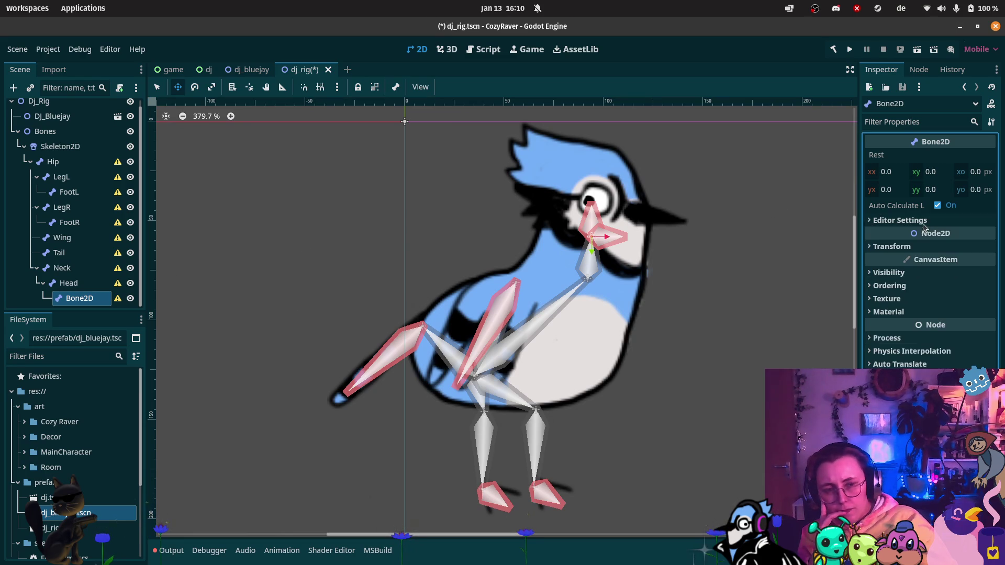
left_click(937, 206)
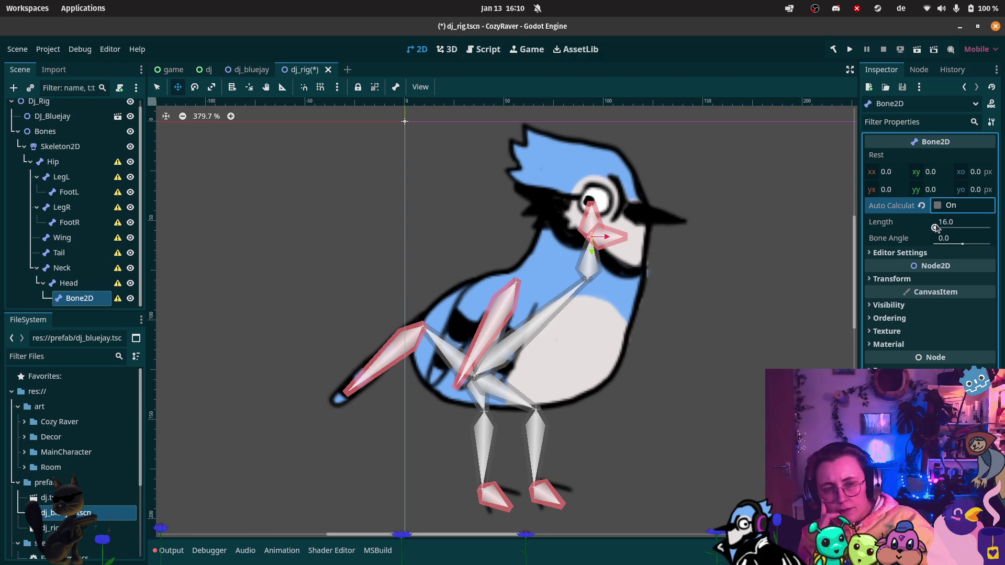
mouse_move(603, 238)
left_mouse_down()
mouse_move(577, 172)
mouse_move(602, 179)
mouse_move(598, 187)
left_mouse_up()
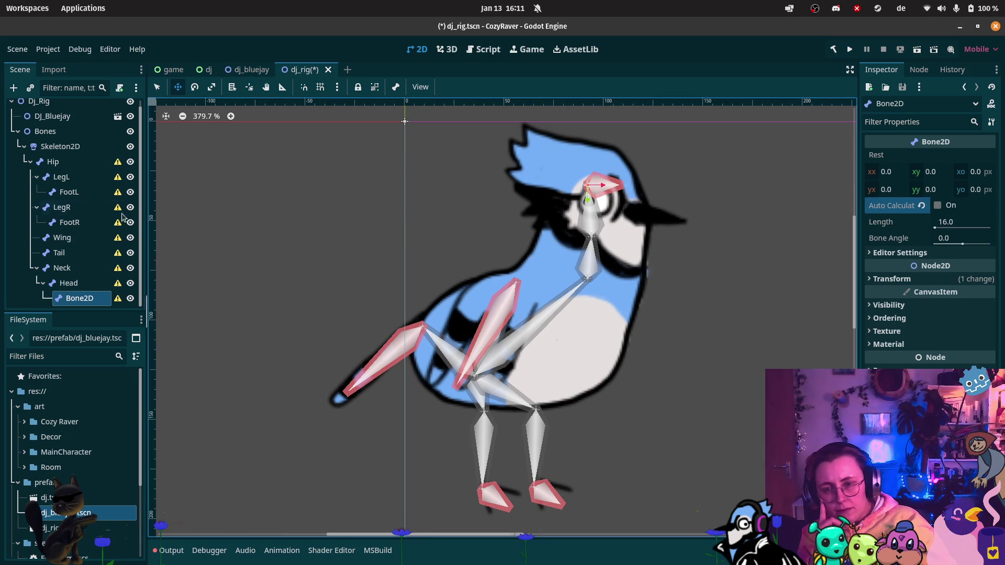
Step: Restore auto length on Head and lengthen the crest bone to about 44 px
left_click(68, 283)
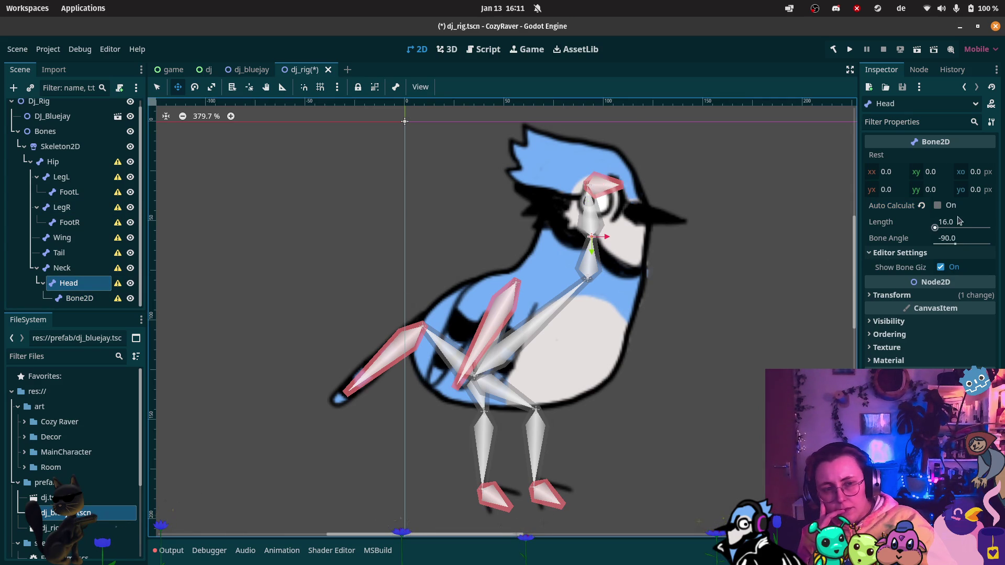
left_click(937, 205)
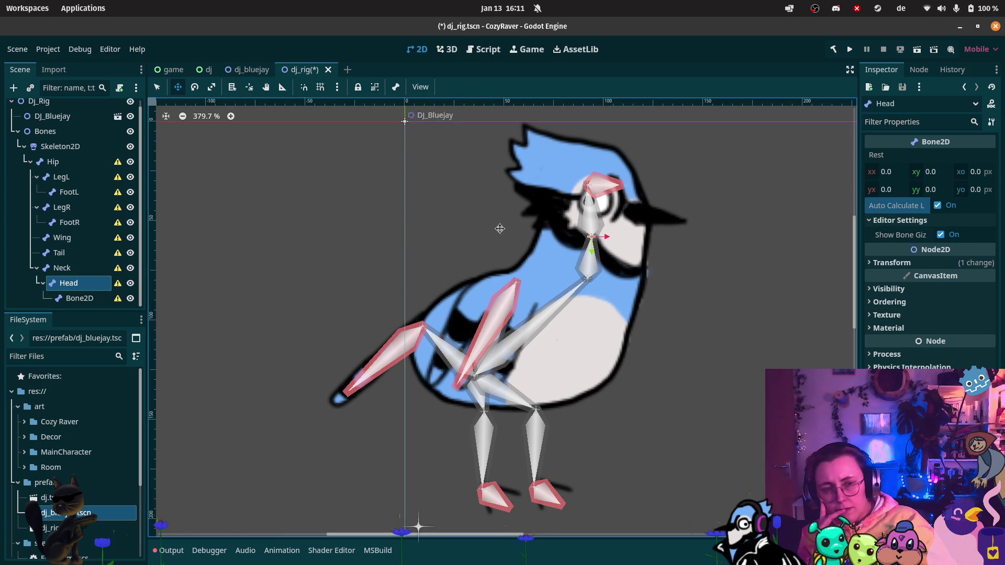
left_click(79, 297)
left_click(937, 206)
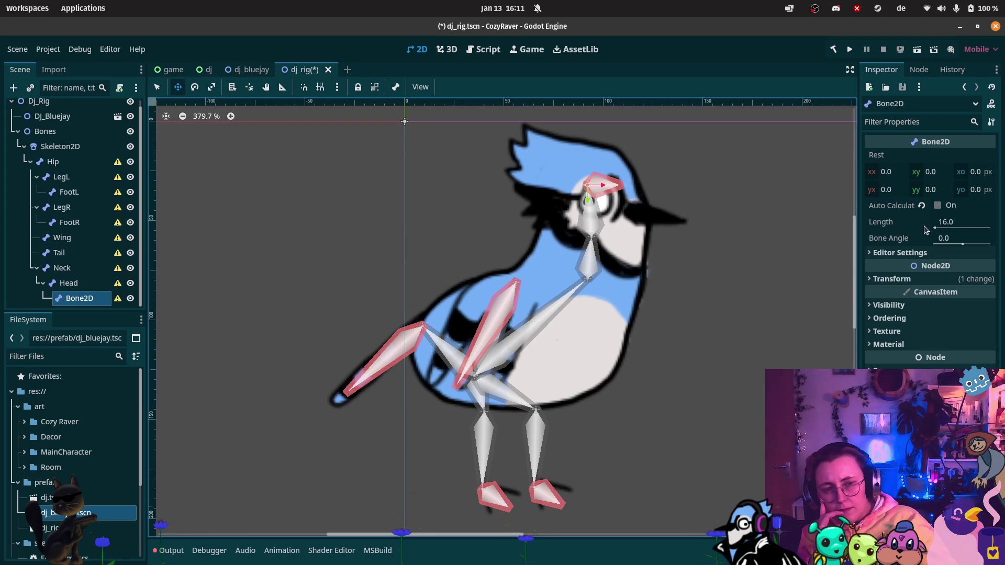
mouse_move(938, 229)
left_mouse_down()
mouse_move(974, 229)
mouse_move(950, 230)
mouse_move(949, 247)
left_mouse_up()
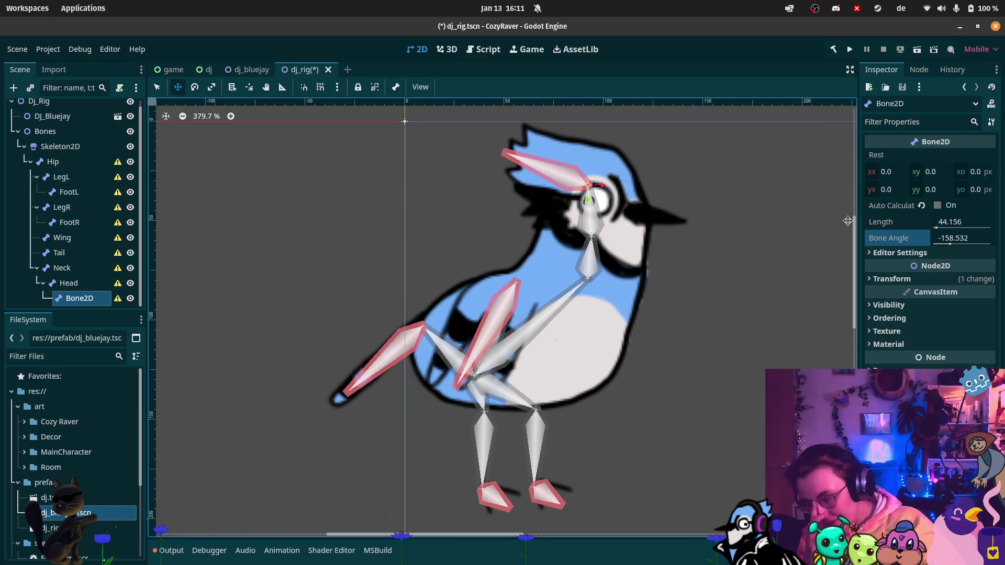
left_click(18, 61)
Step: Play the YouTube rigging tutorial, then jump back to 1:59 and resume playback
left_click(133, 171)
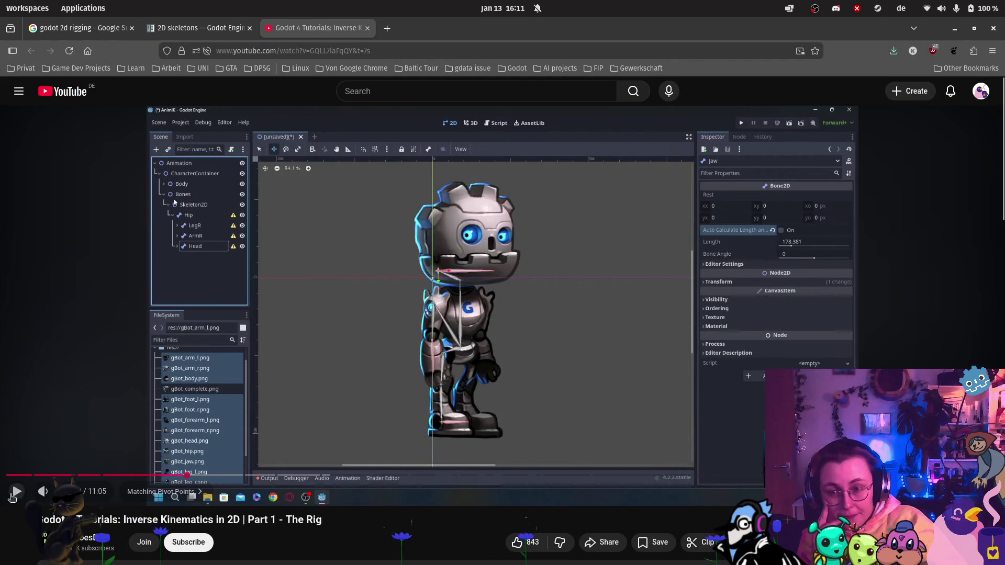
left_click(17, 492)
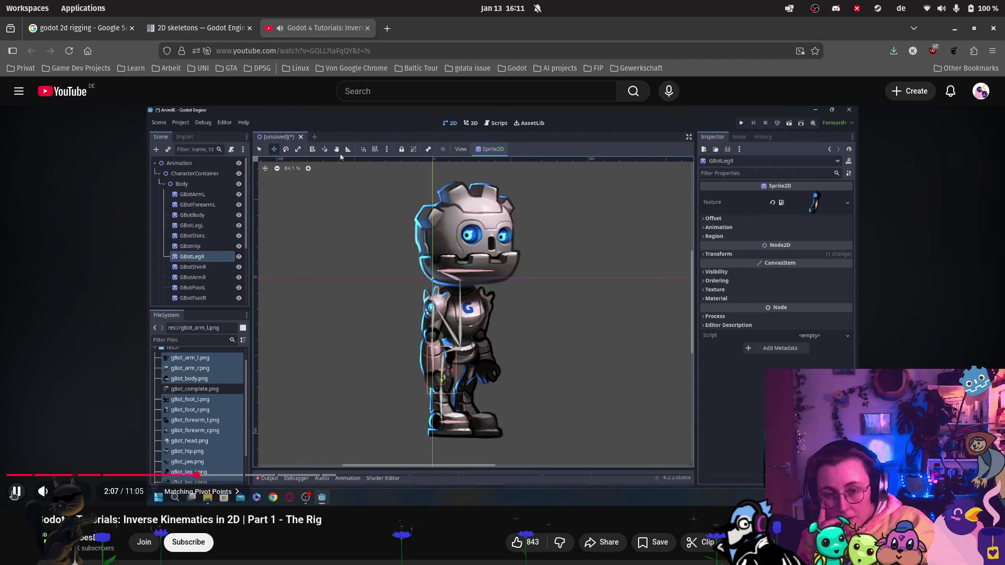
left_click(15, 492)
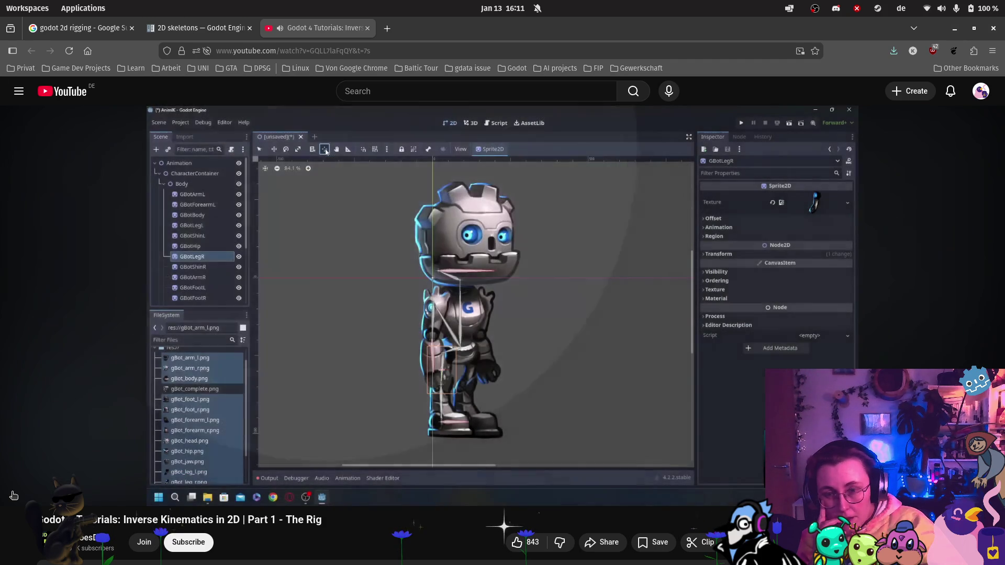
mouse_move(3, 364)
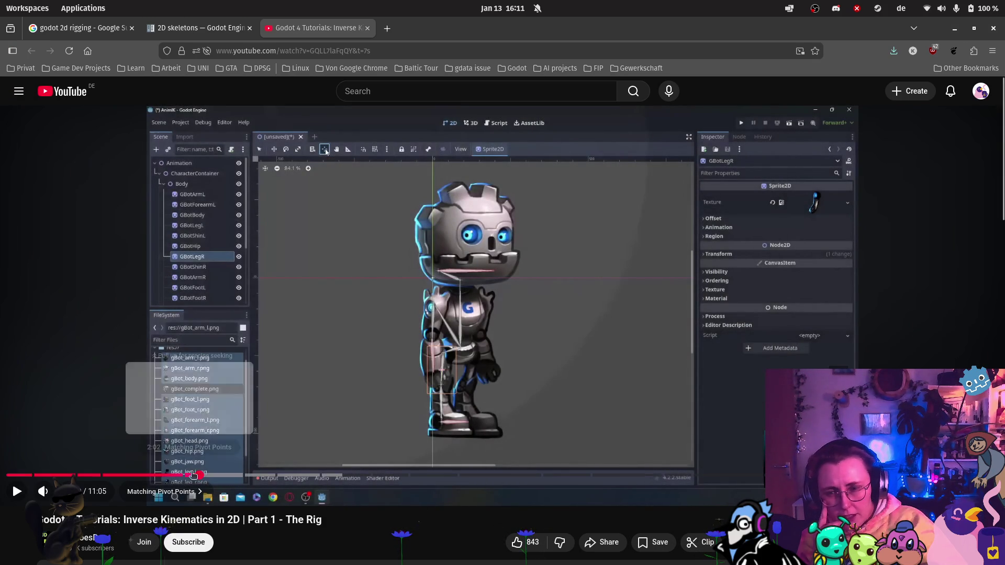
left_click(184, 475)
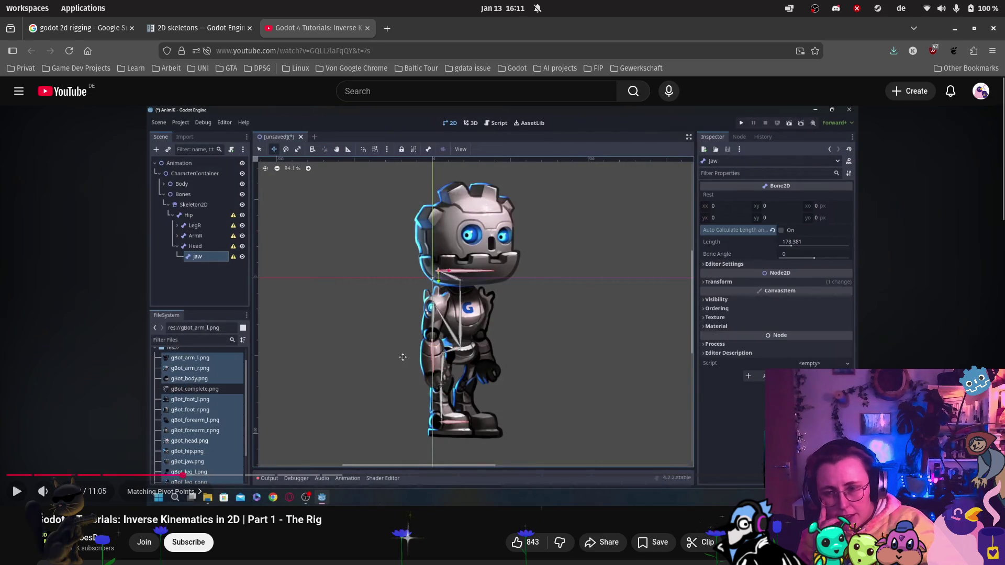
left_click(284, 444)
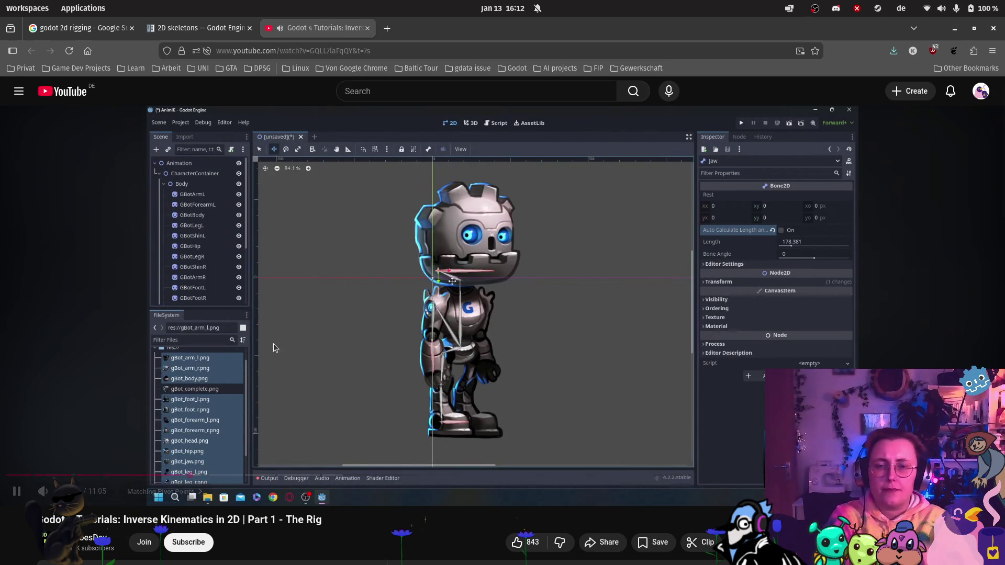
mouse_move(4, 475)
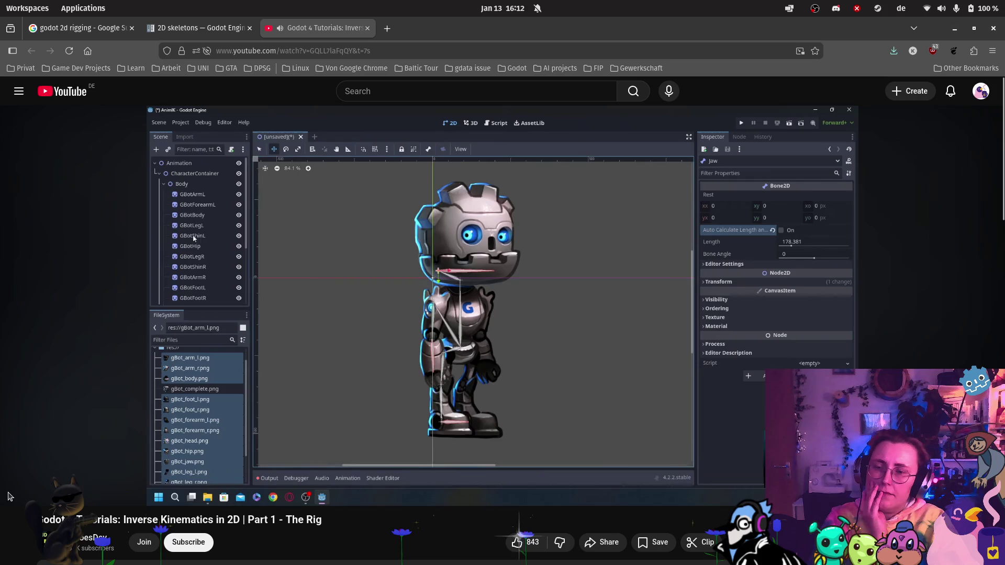
left_click(16, 484)
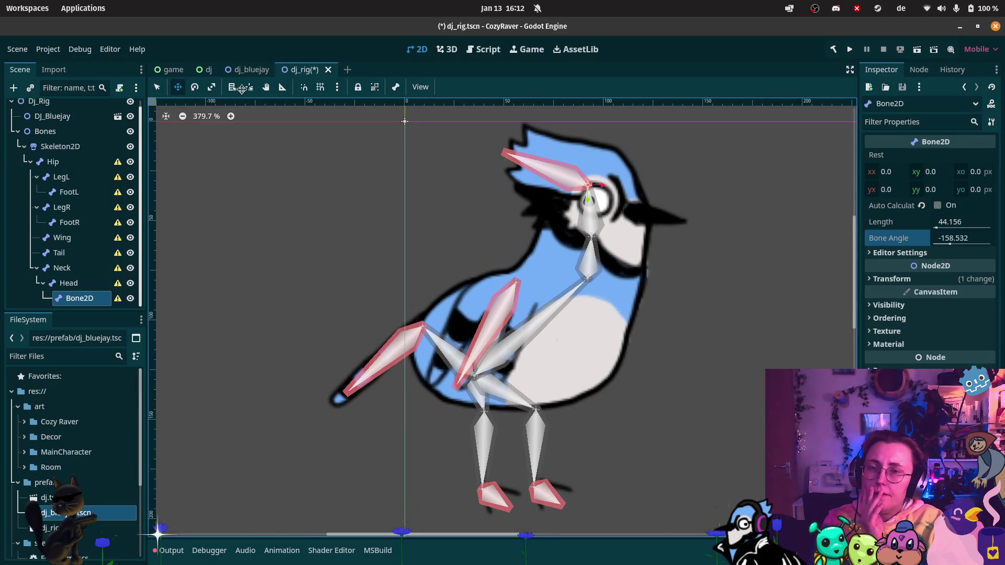
Step: Open the dj_bluejay scene and select the Leg right sprite
left_click(252, 75)
left_click(321, 71)
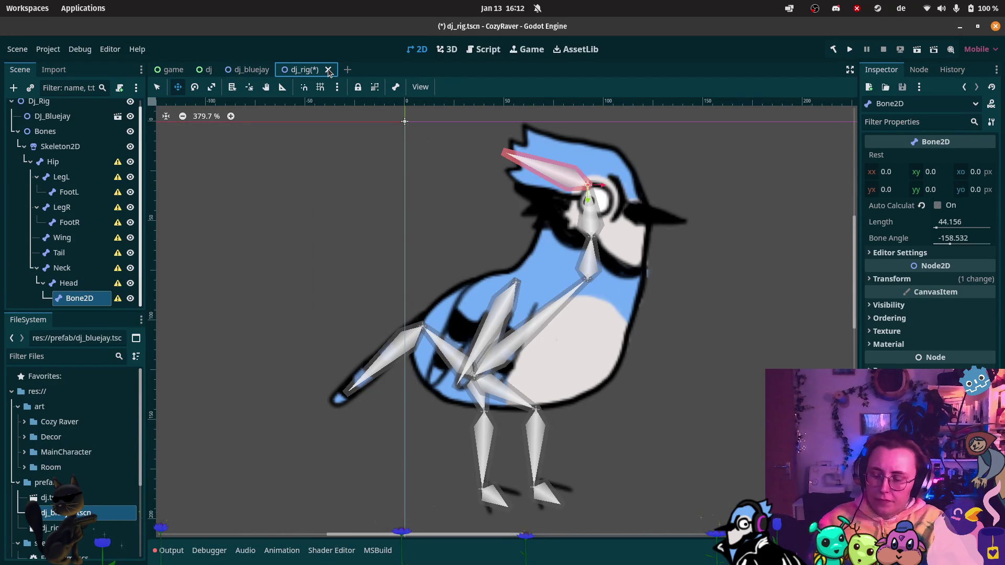
left_click(252, 69)
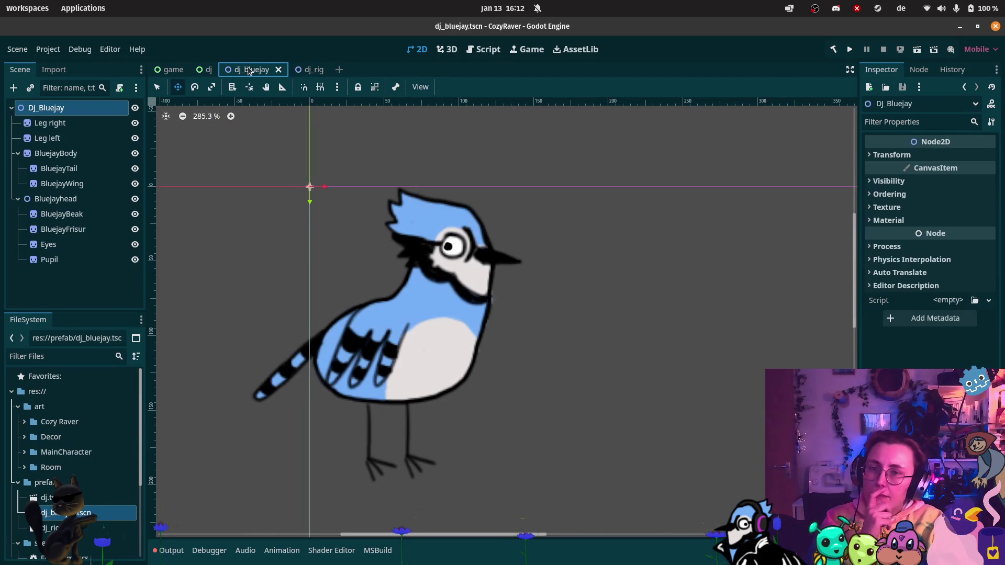
left_click(38, 125)
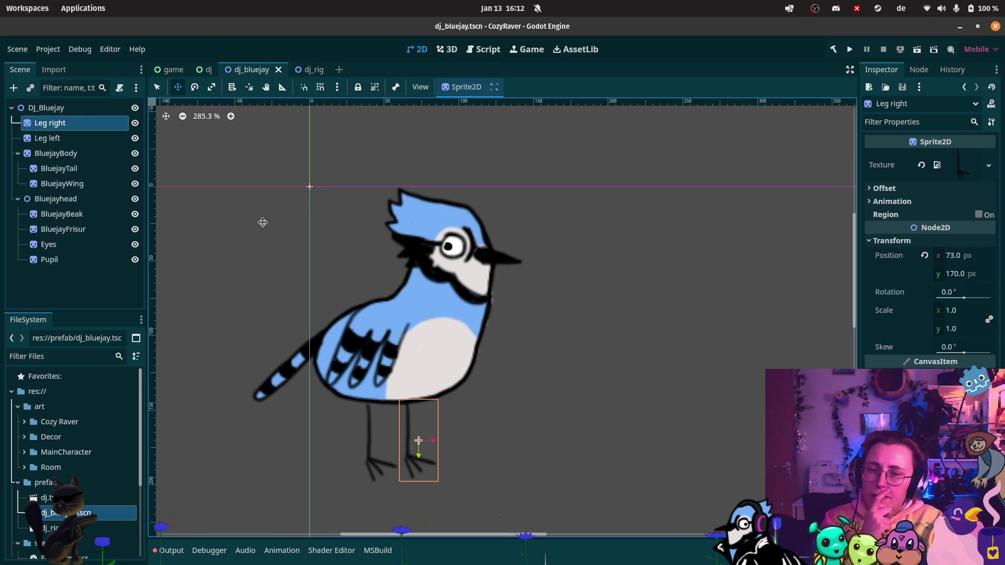
scroll(336, 440, "up", 5)
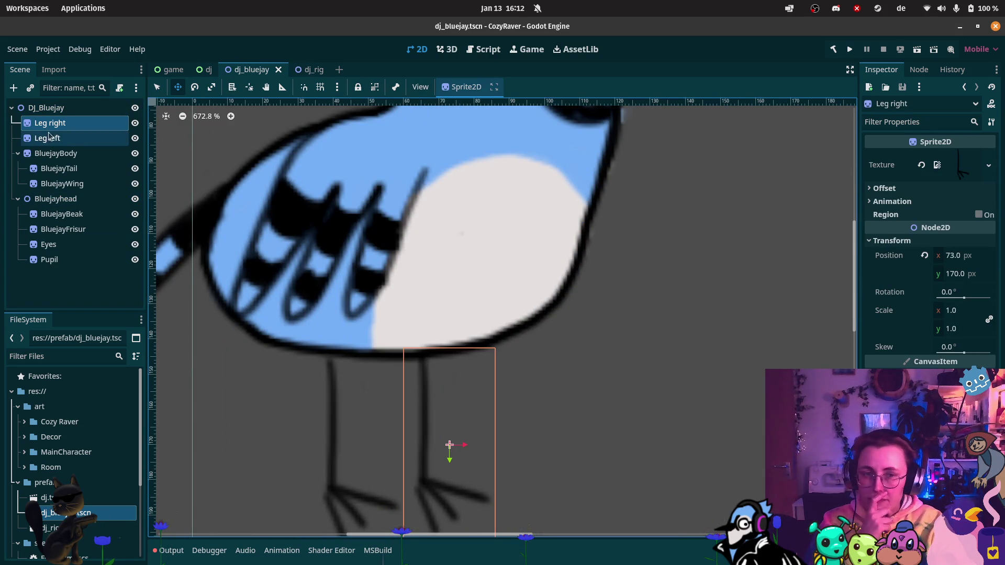
left_click(65, 135)
left_click(66, 130)
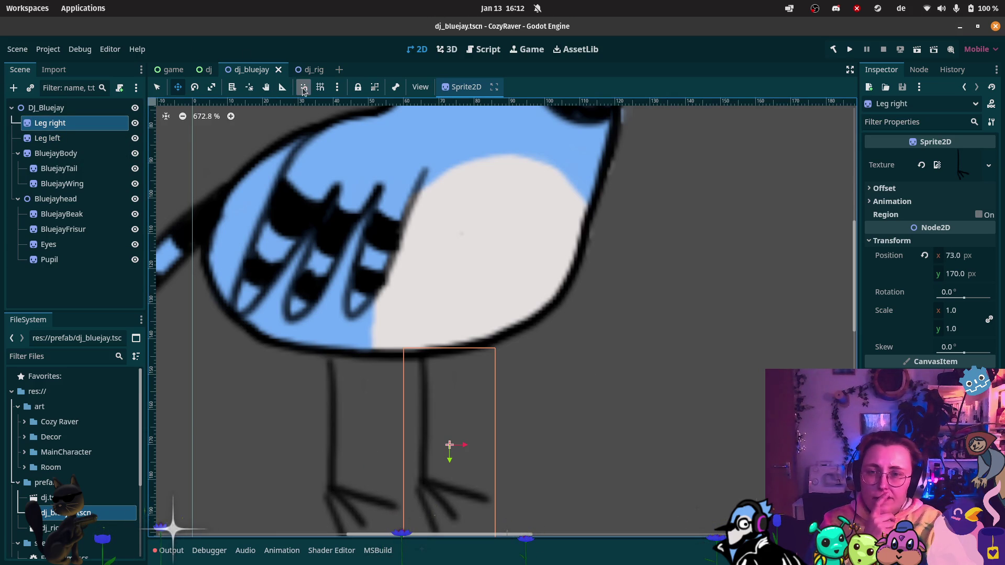
Step: Set the pivots of Leg right and Leg left at the tops of the legs
left_click(249, 87)
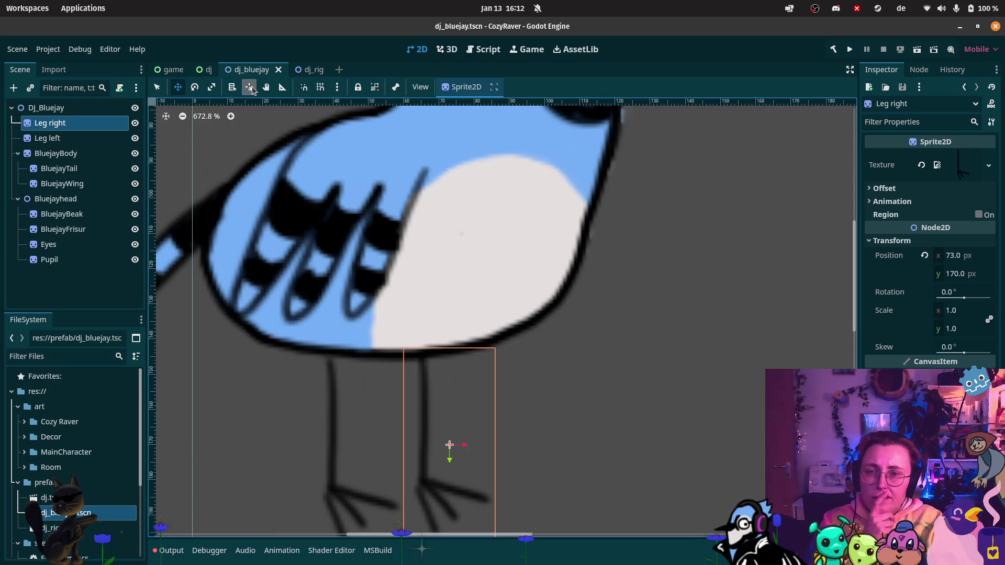
left_click(425, 357)
left_click(49, 138)
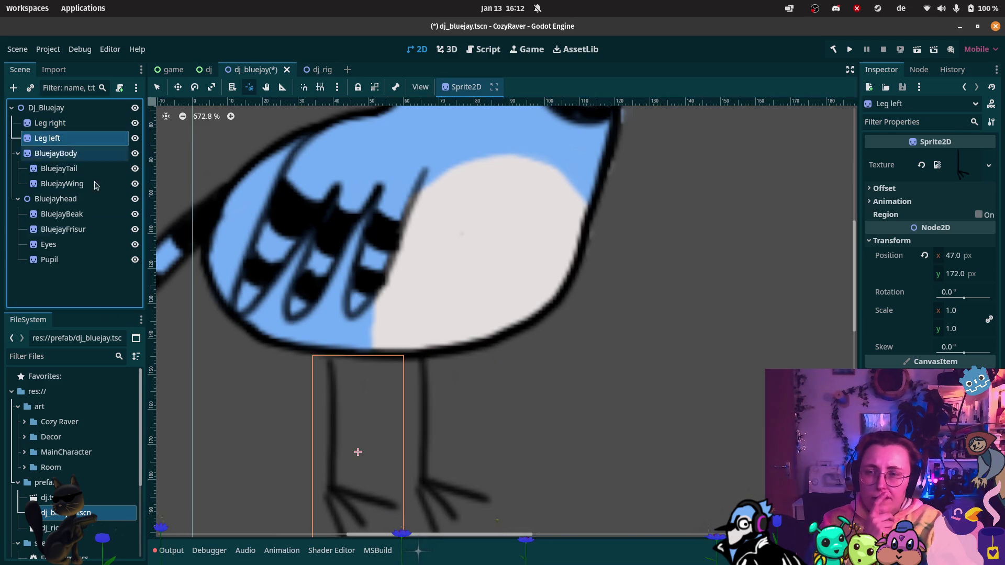
left_click(326, 357)
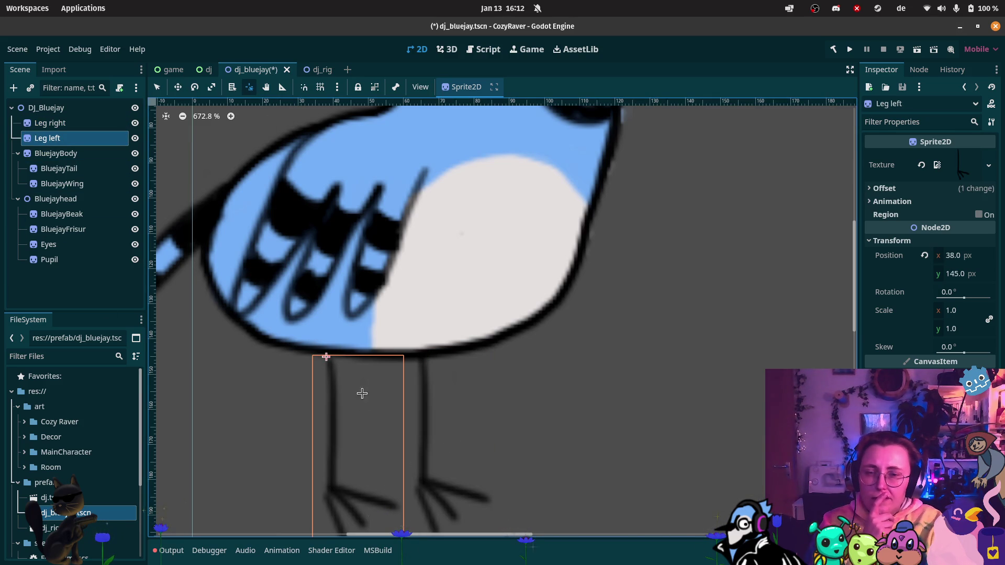
scroll(345, 328, "up", 3)
scroll(345, 328, "left", 3)
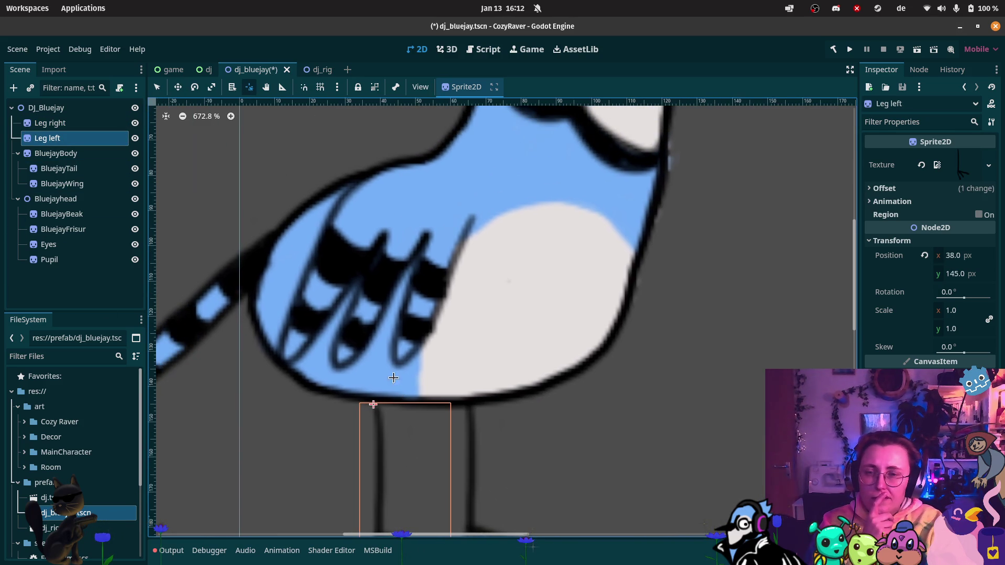
left_click(56, 153)
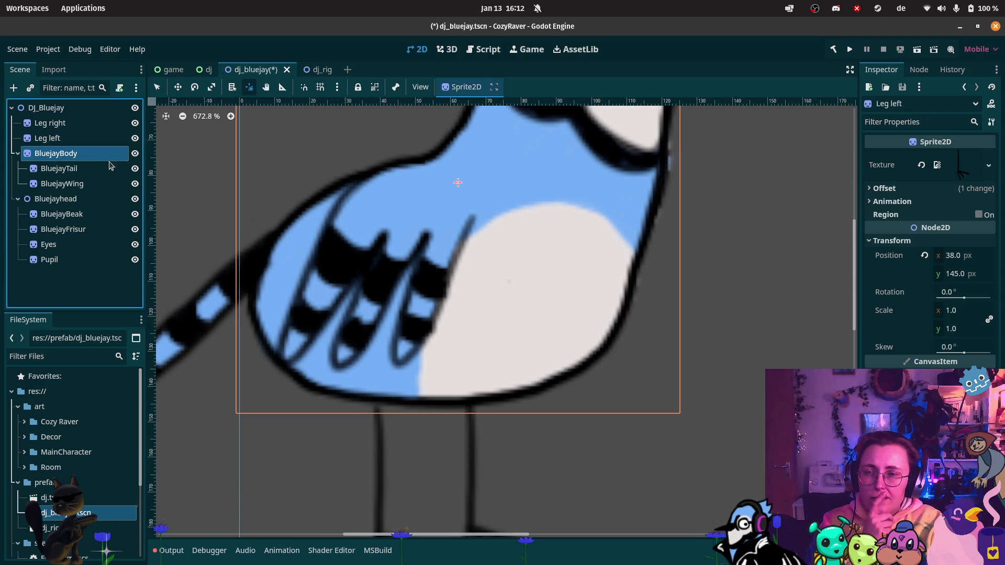
Step: Set pivots on the BluejayBody and BluejayWing sprites and move the wing back onto the body
left_click(454, 332)
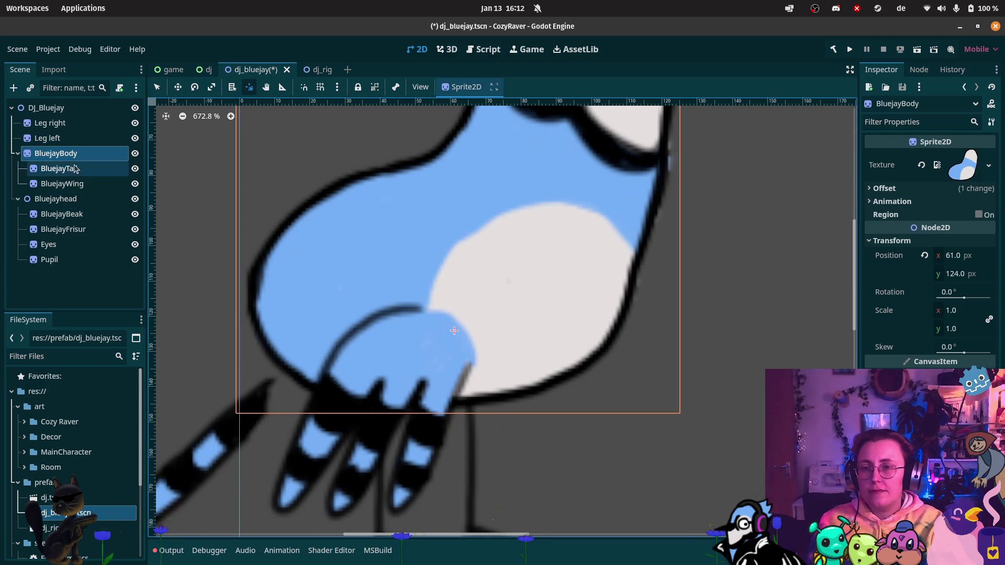
left_click(415, 378)
left_click(446, 322)
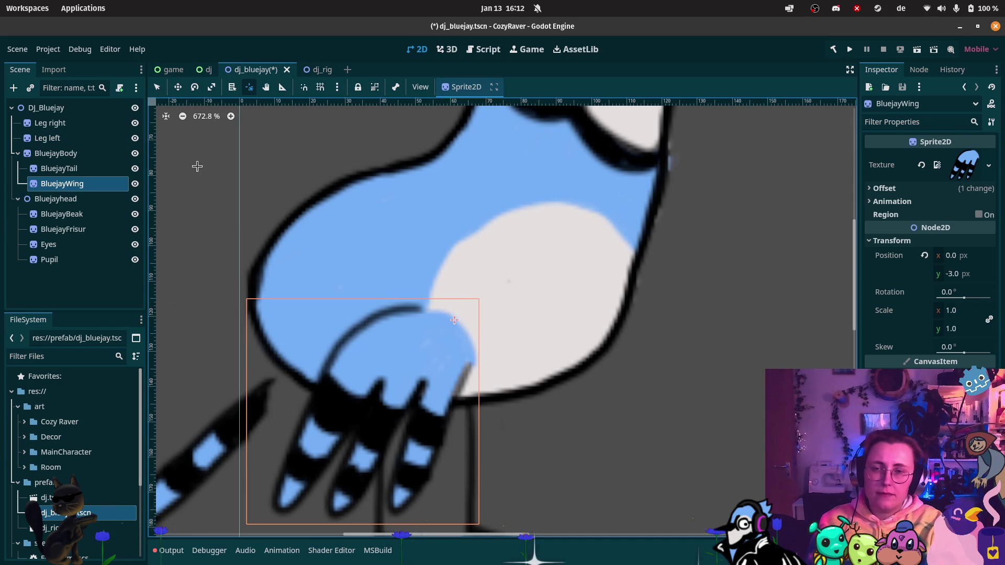
left_click(178, 87)
left_click_drag(408, 358, 403, 236)
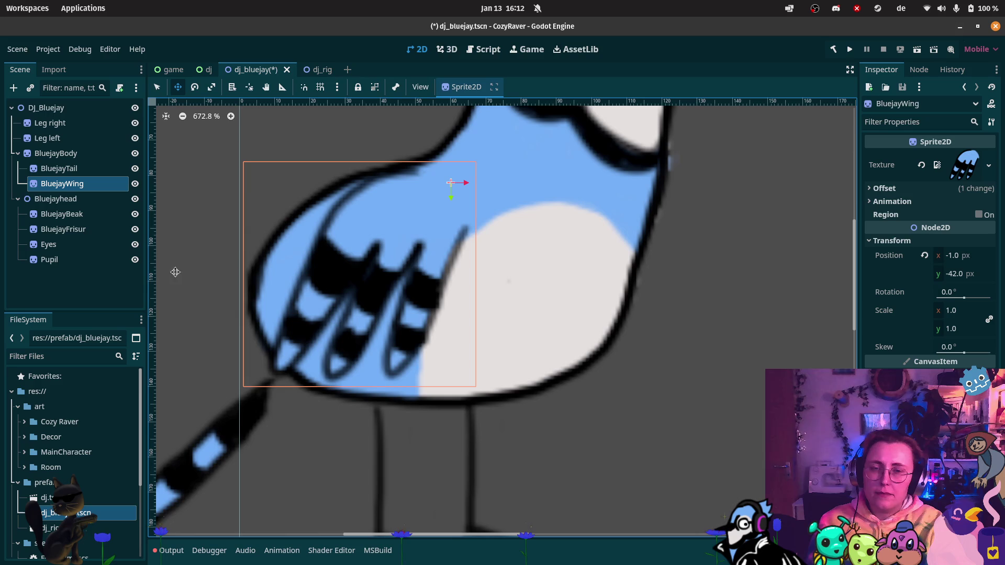
Step: Put BluejayTail's pivot at the body joint and move the tail up to -57, -12
left_click(81, 168)
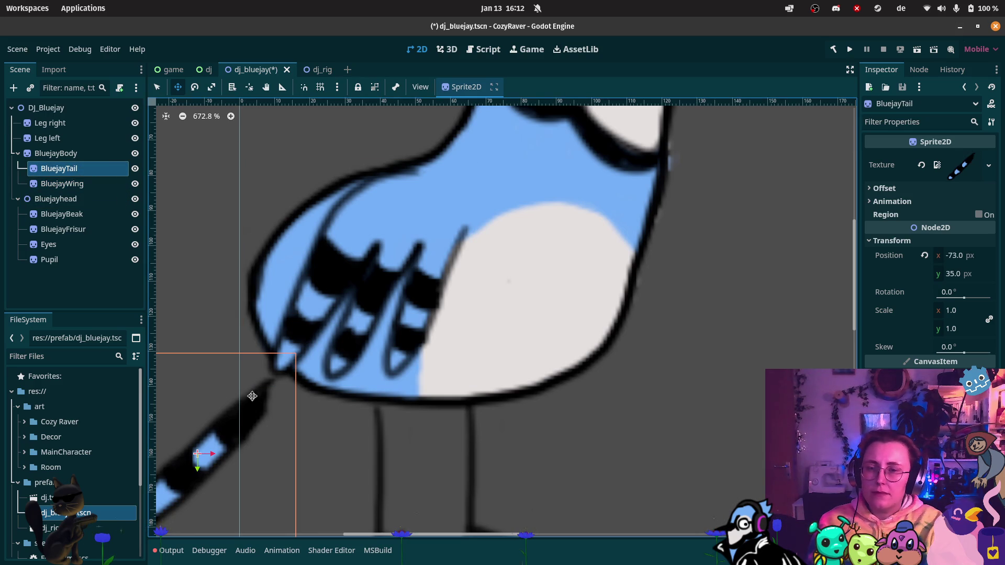
left_click(249, 87)
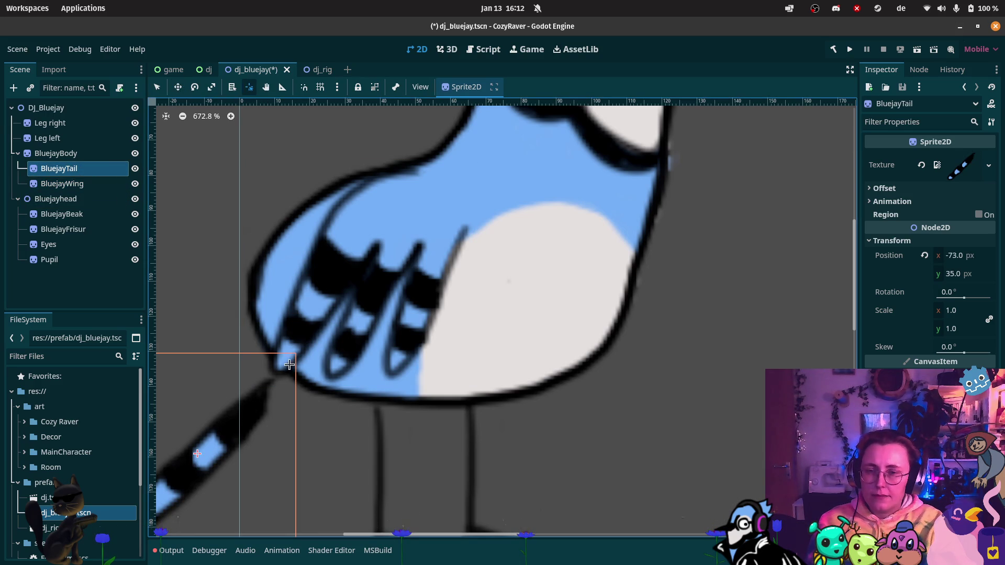
left_click(270, 393)
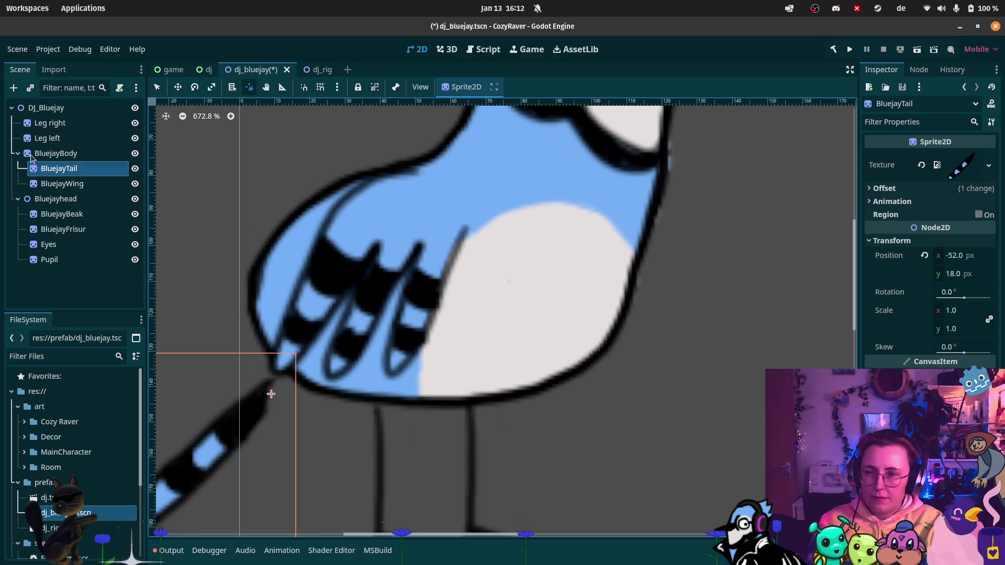
left_click(178, 87)
mouse_move(231, 422)
left_mouse_down()
mouse_move(226, 354)
mouse_move(214, 331)
left_mouse_up()
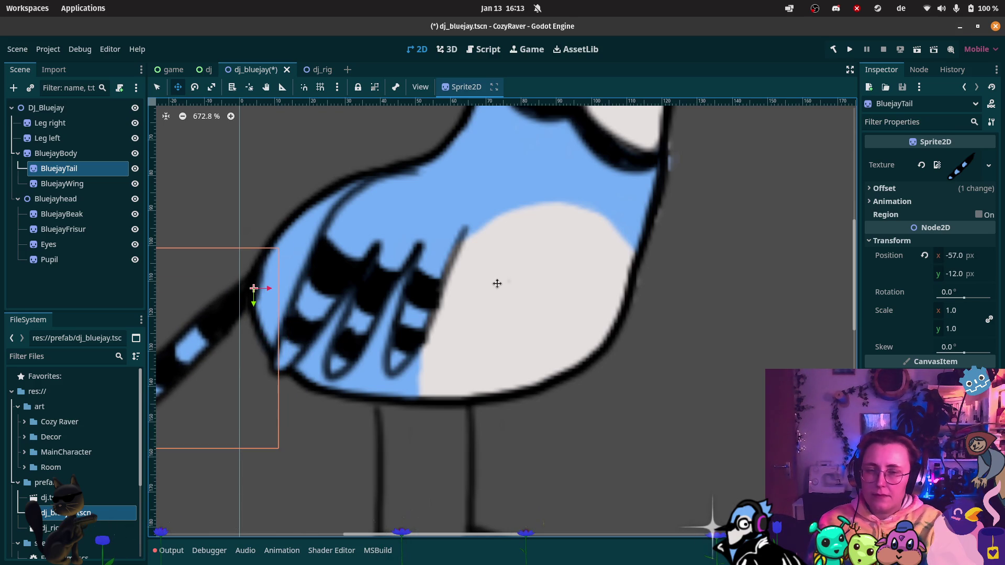
scroll(497, 283, "down", 3)
scroll(500, 217, "up", 3)
scroll(499, 217, "right", 2)
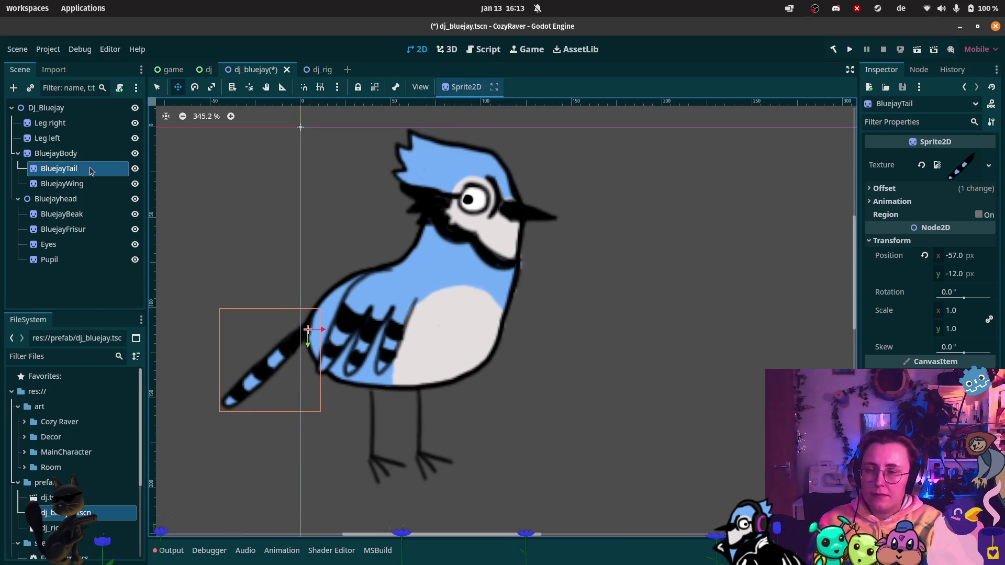
left_click(80, 201)
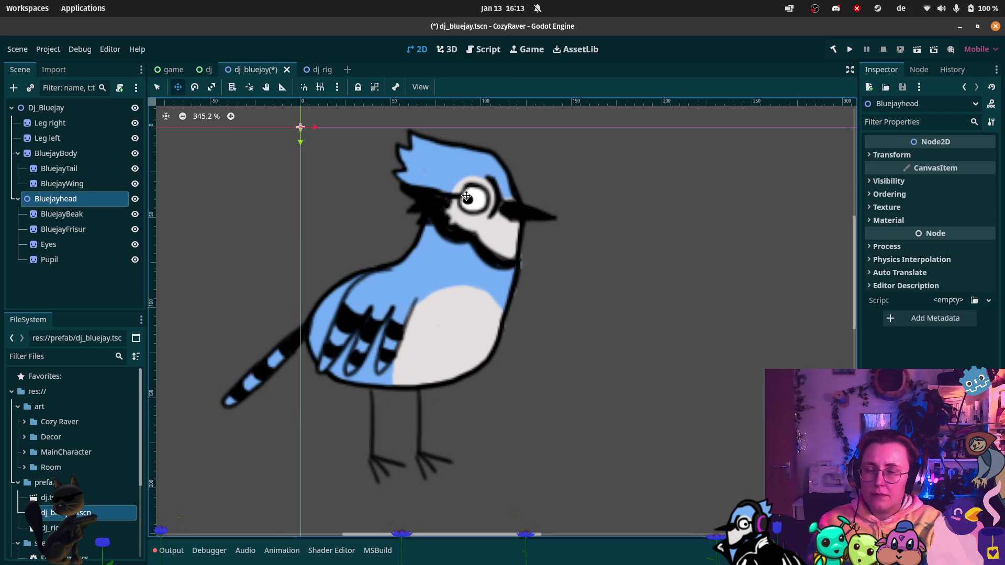
Step: With the Pivot tool active, go through the BluejayBeak, BluejayFrisur, Eyes and Pupil head sprites
left_click(250, 87)
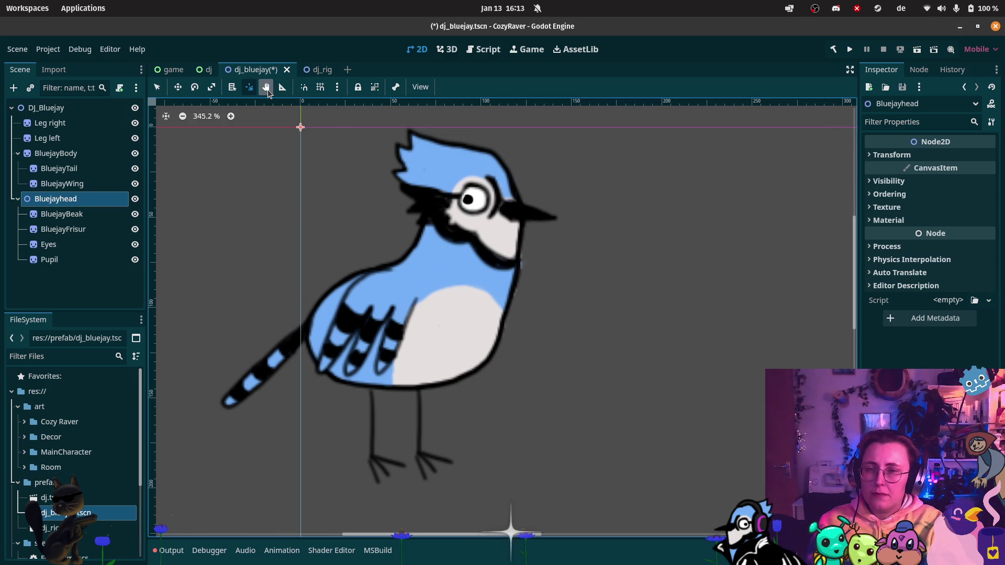
left_click(52, 216)
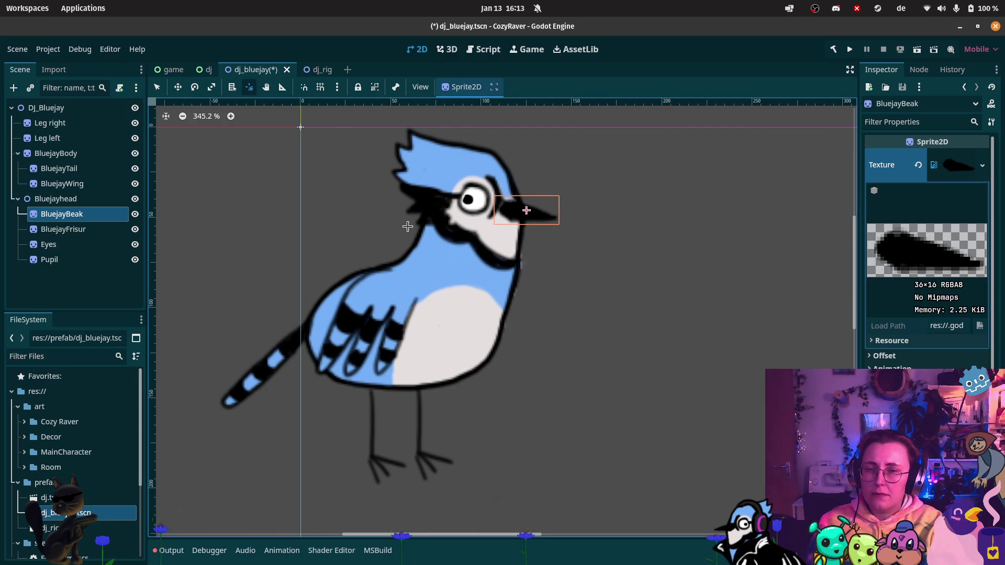
key("Down")
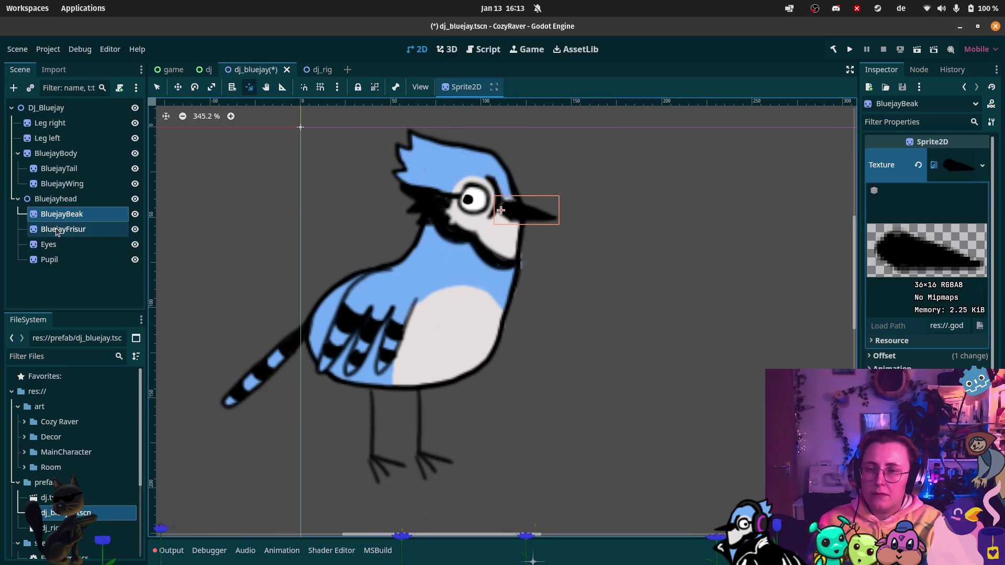
left_click(89, 241)
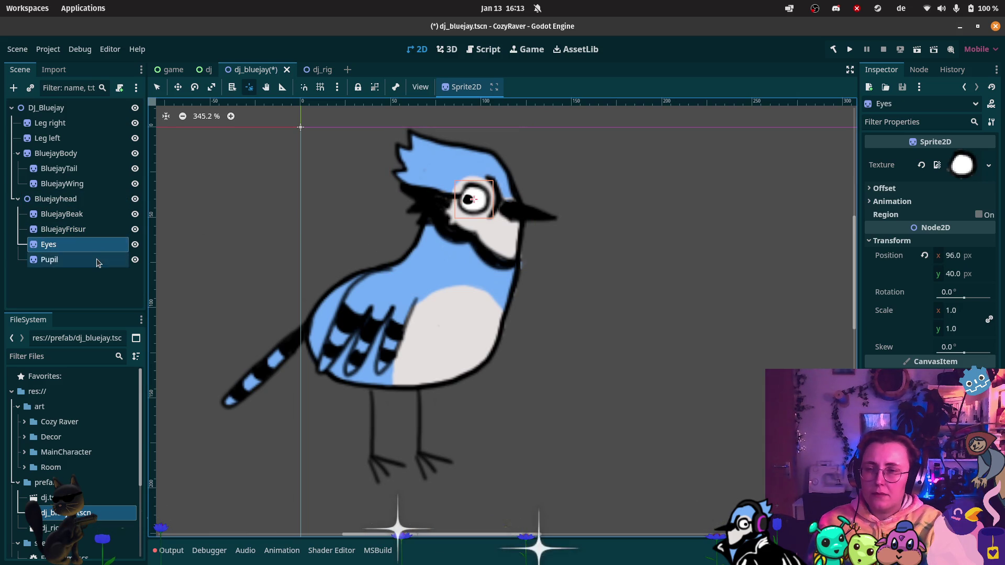
left_click(96, 260)
left_click(87, 198)
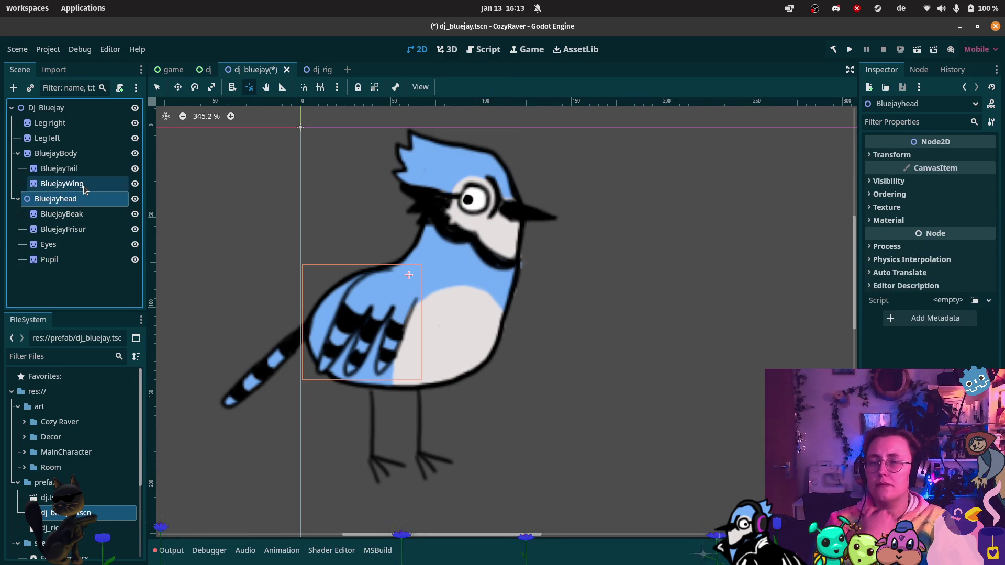
Step: Save the bluejay scene, switch to dj_rig, and resume the IK tutorial video
key("ctrl+s")
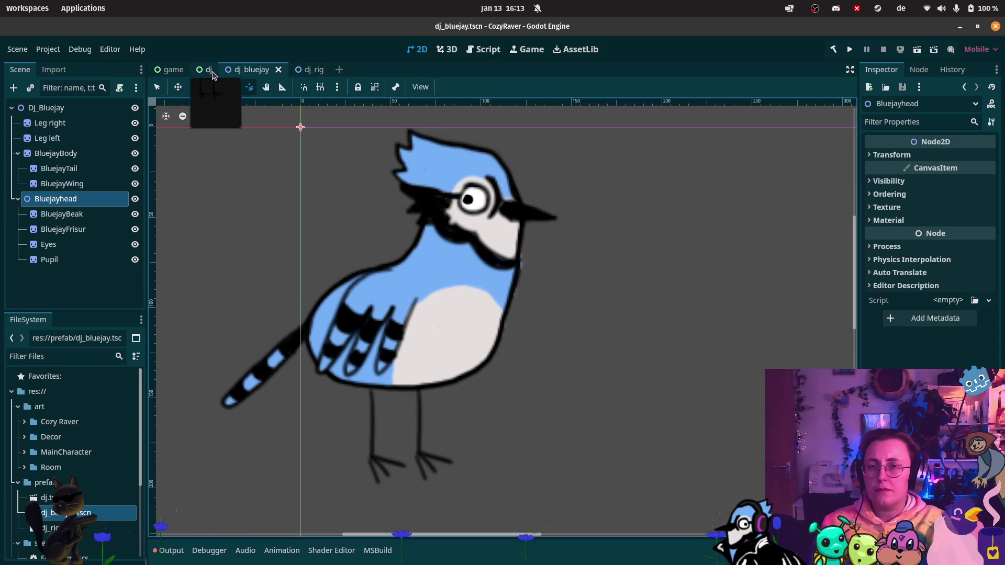
left_click(312, 69)
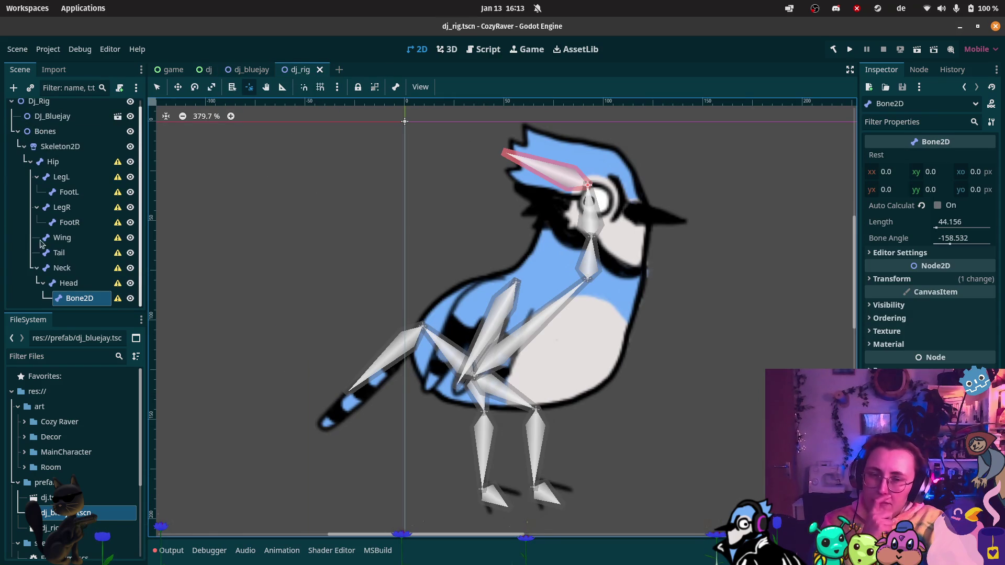
mouse_move(18, 62)
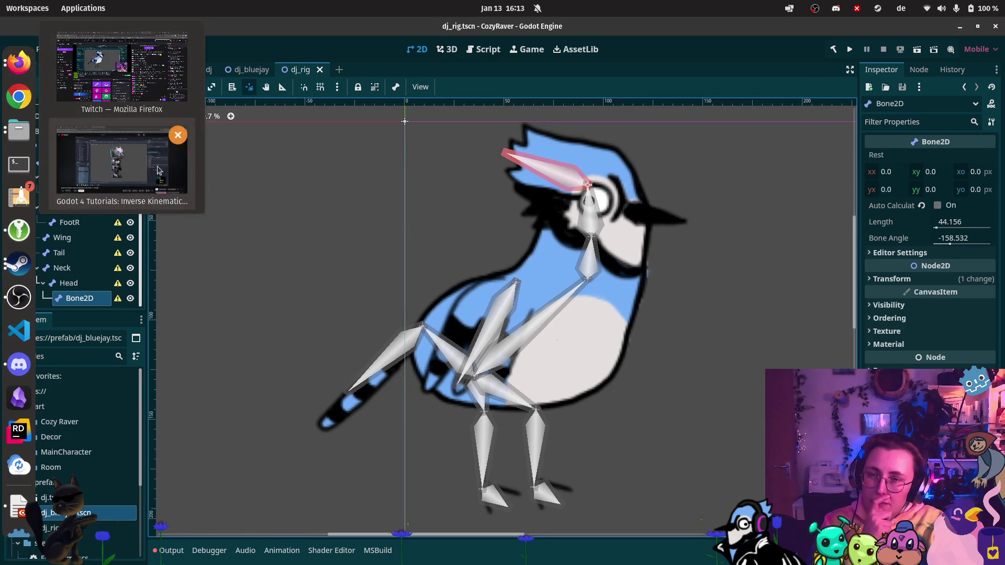
left_click(159, 171)
left_click(16, 489)
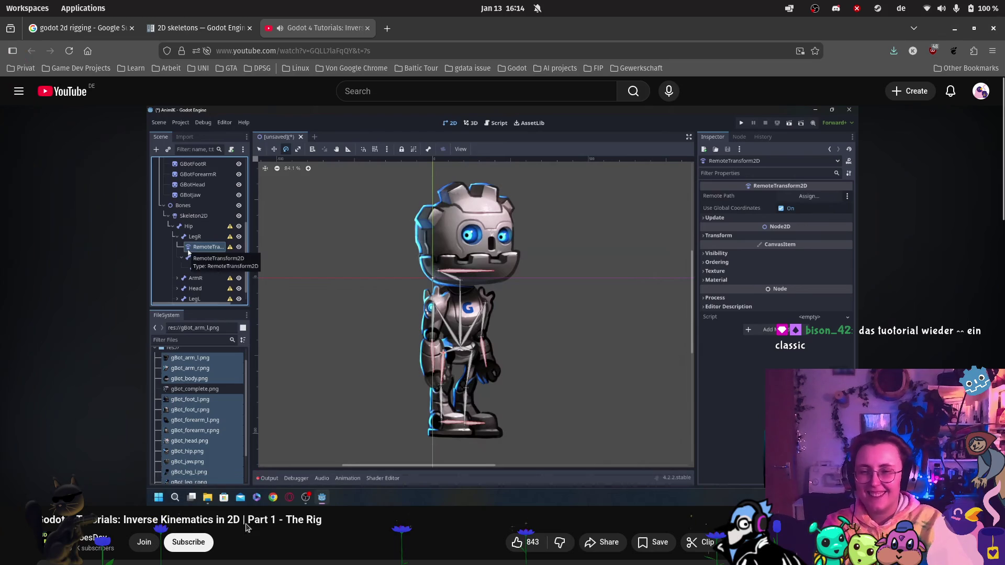
Step: Pause the IK tutorial at its Remote Transforms chapter, showing RemoteTransform2D under LegR
key("space")
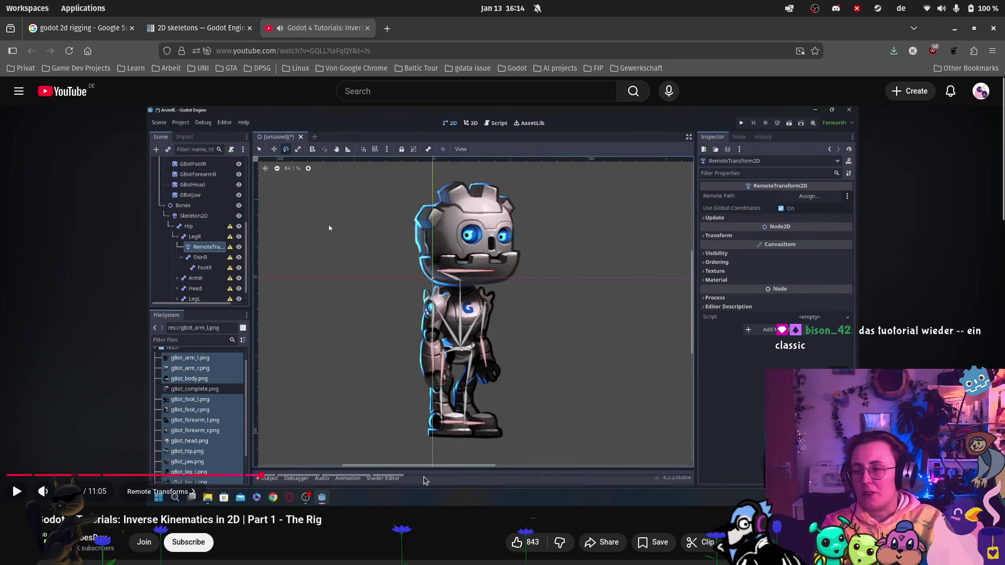
Step: Briefly replay the IK tutorial's Remote Path step, leave it paused, and return to the Godot dj_rig scene
left_click(16, 492)
left_click(16, 492)
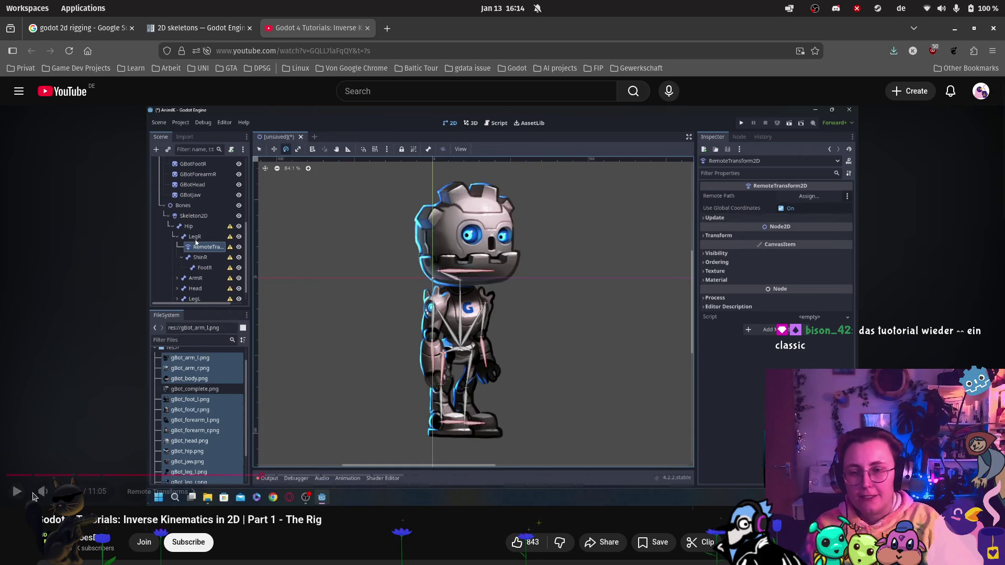
scroll(28, 496, "down", 2)
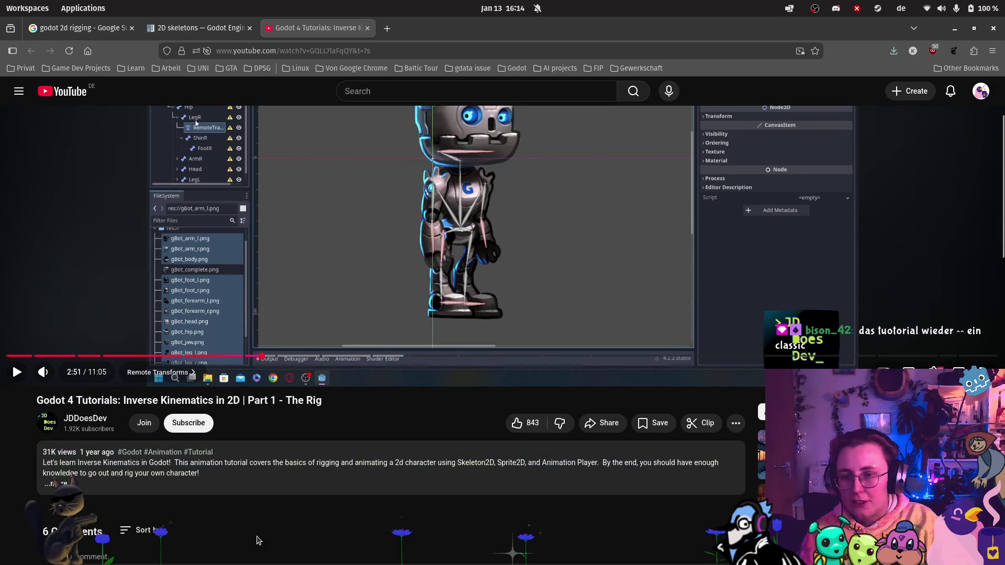
scroll(217, 284, "up", 2)
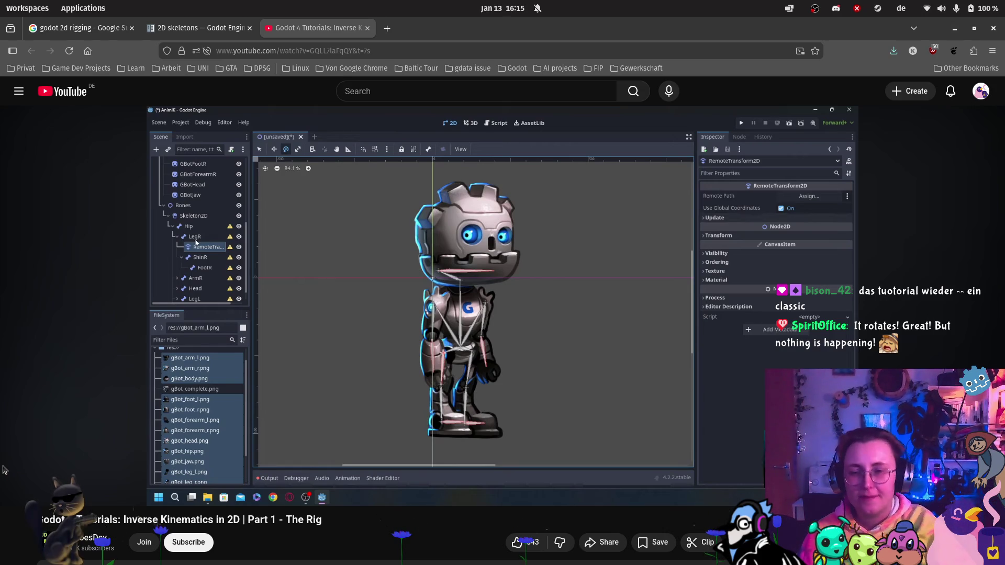
left_click(18, 492)
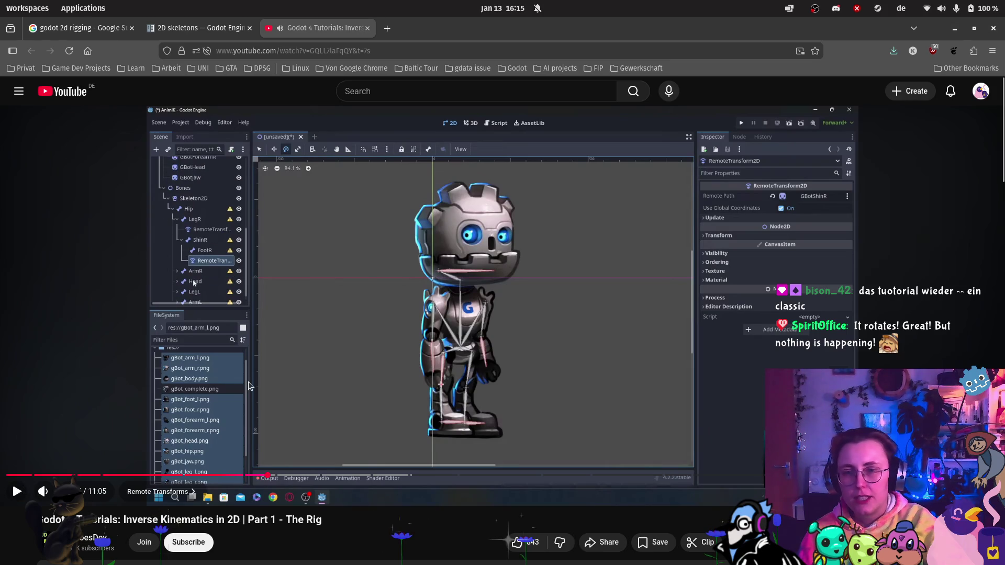
left_click(18, 523)
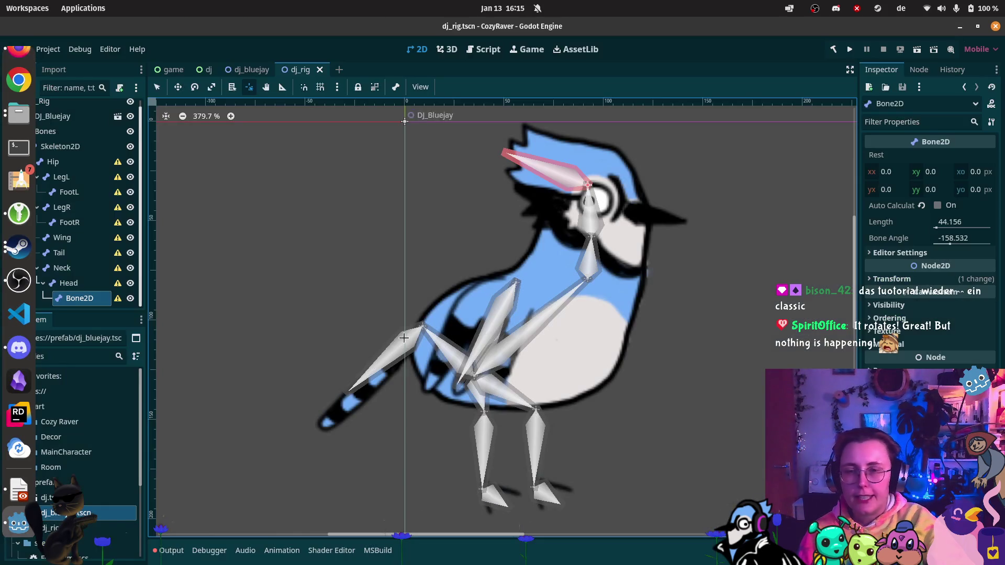
Step: Name the Head's child Bone2D 'HeadFeathers' for the crest
left_click(79, 164)
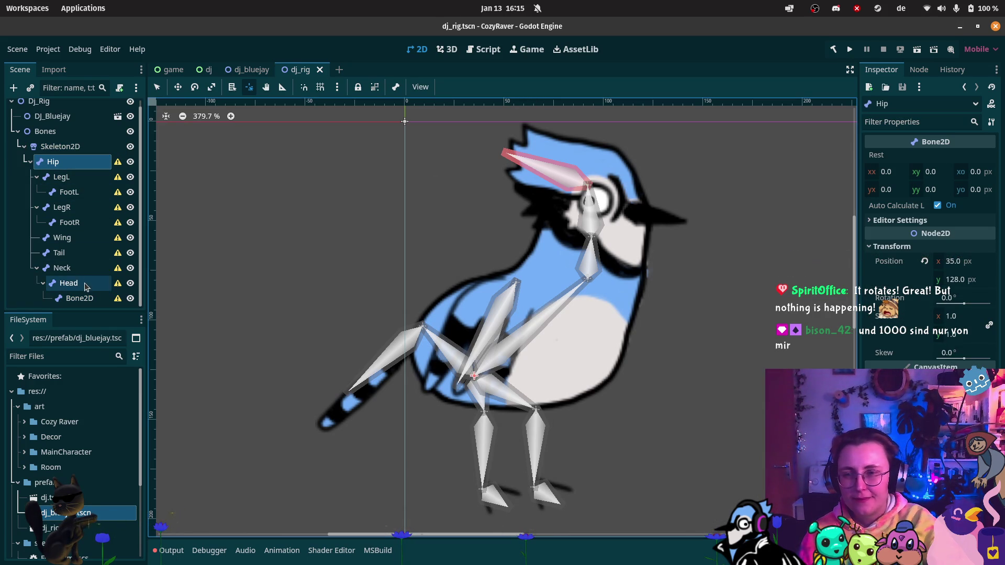
double_click(98, 294)
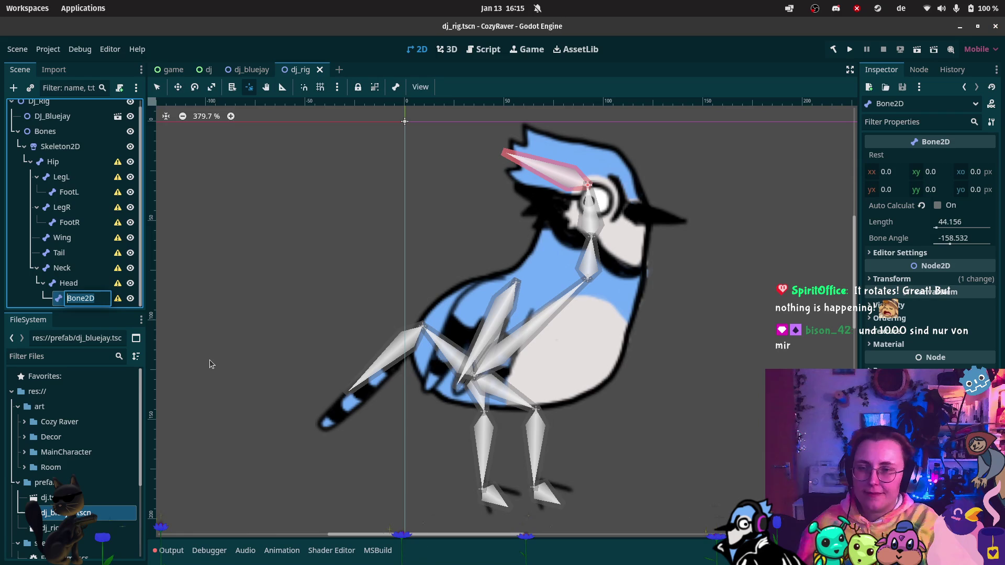
type("Hair")
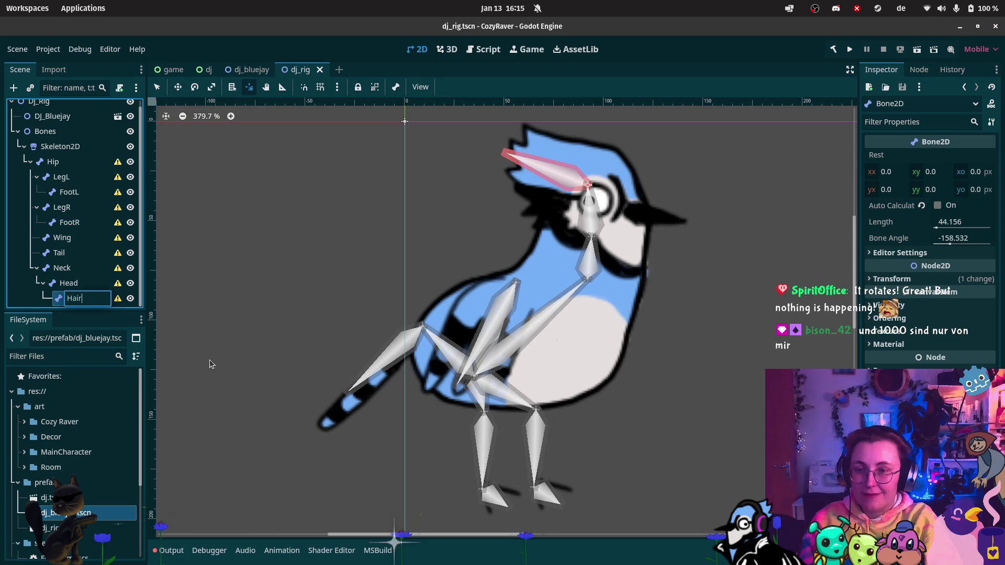
key("BackSpace")
key("BackSpace")
type("eadFeathers")
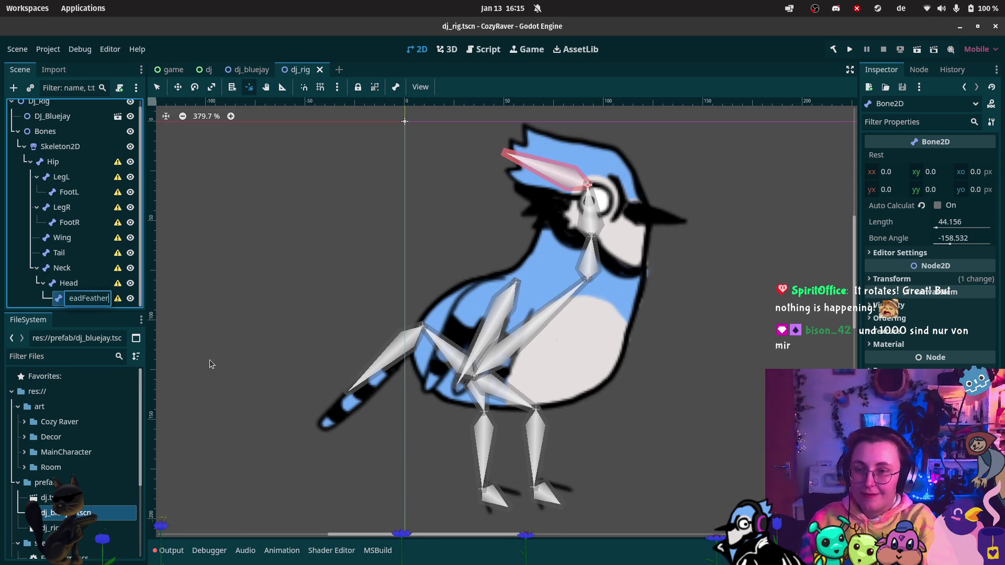
key("Return")
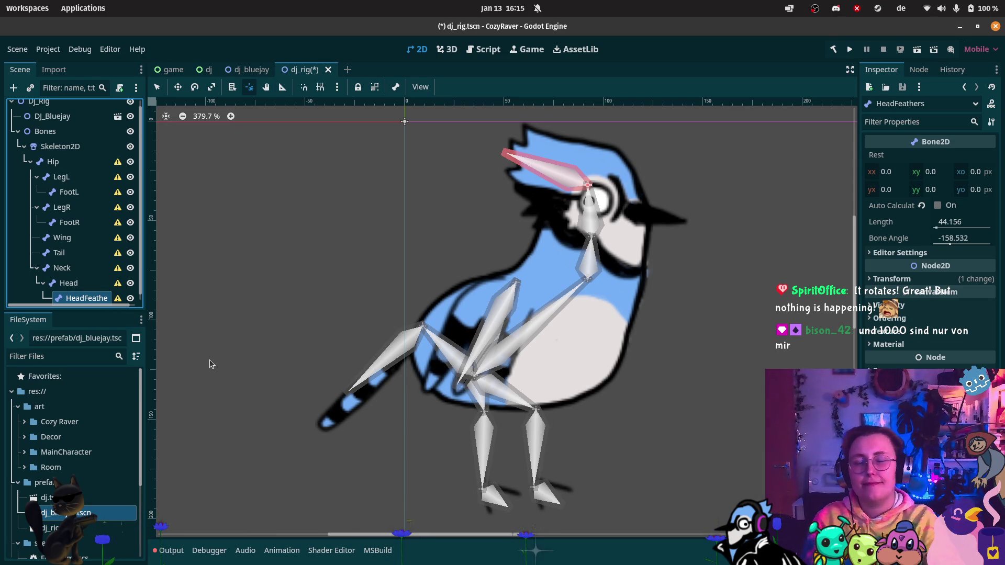
Step: Shorten the HeadFeathers bone's length to 40, then to 30
left_click(941, 229)
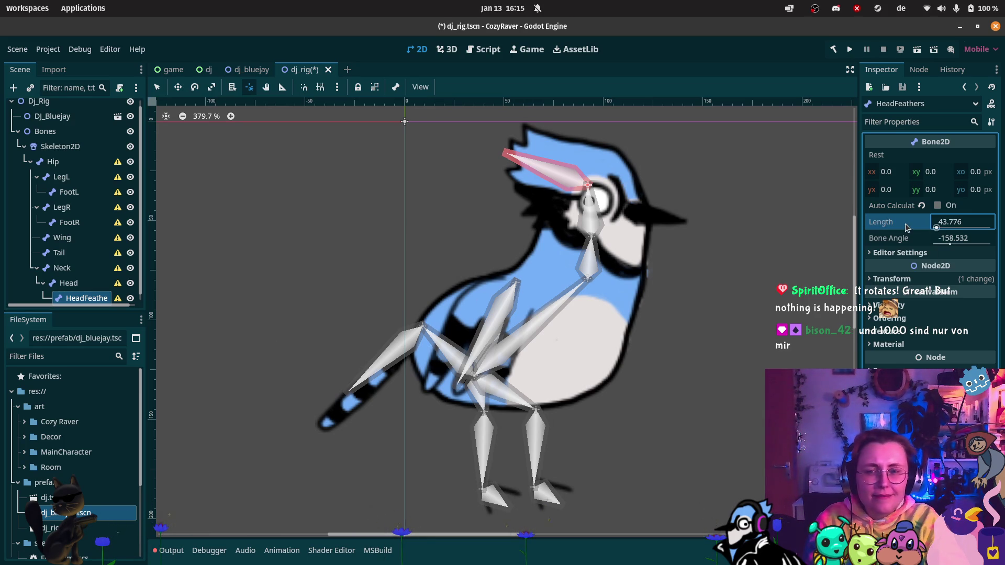
left_click(69, 276)
left_click(86, 292)
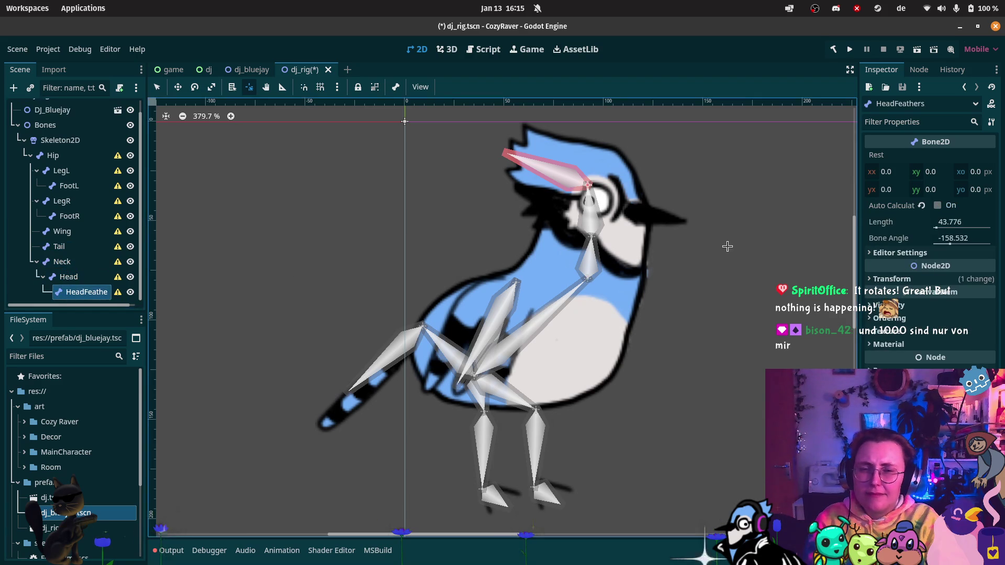
left_click(956, 221)
type("0")
key("Return")
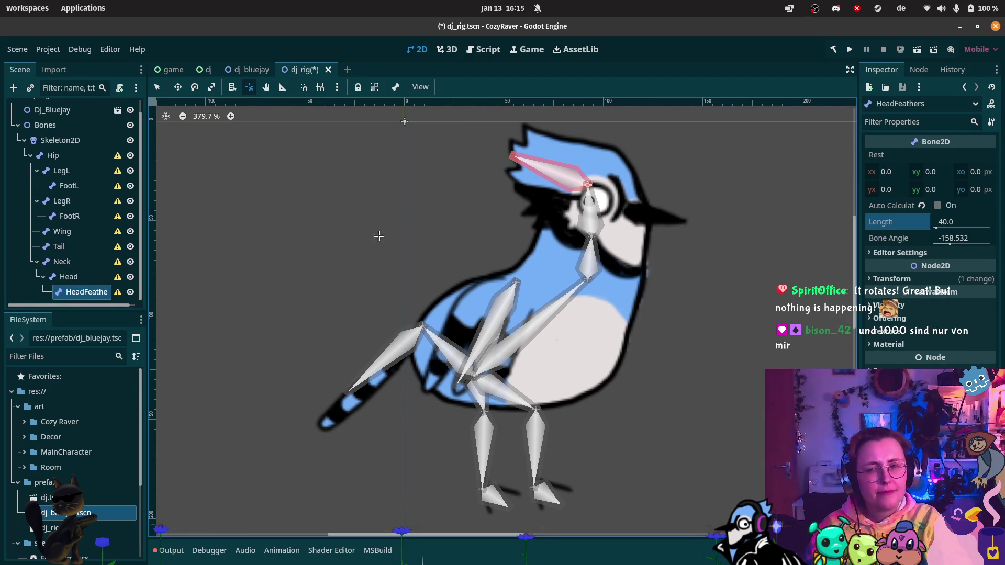
left_click(68, 276)
left_click(84, 291)
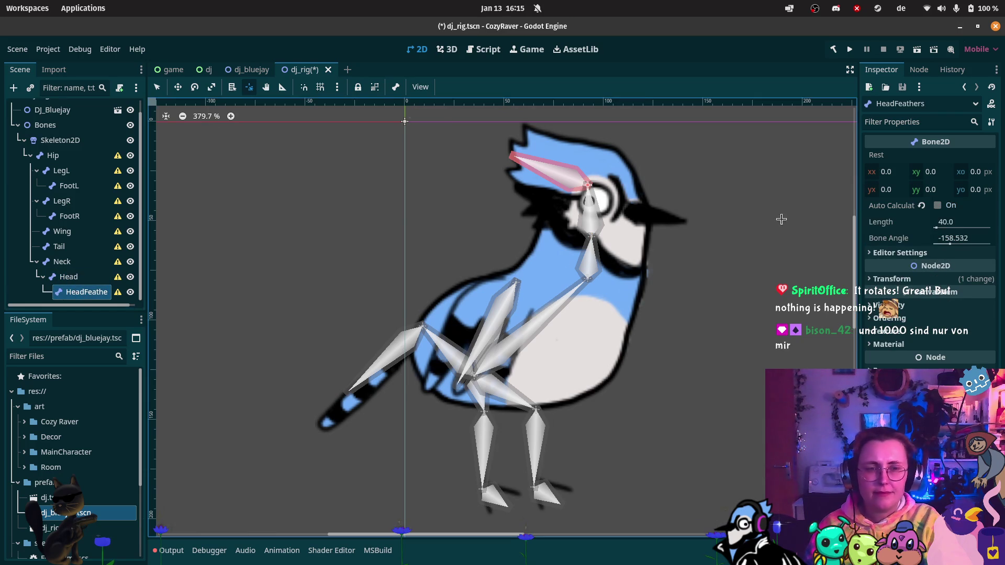
left_click(953, 224)
type("0")
key("Return")
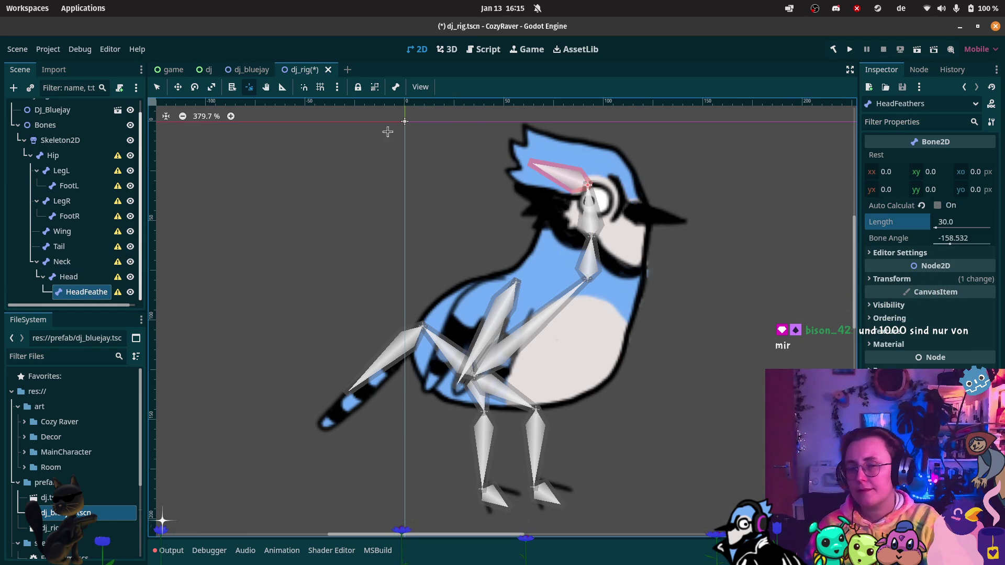
Step: Move the Tail bone slightly so its base meets the blue jay's tail root
left_click(99, 246)
left_click(102, 259)
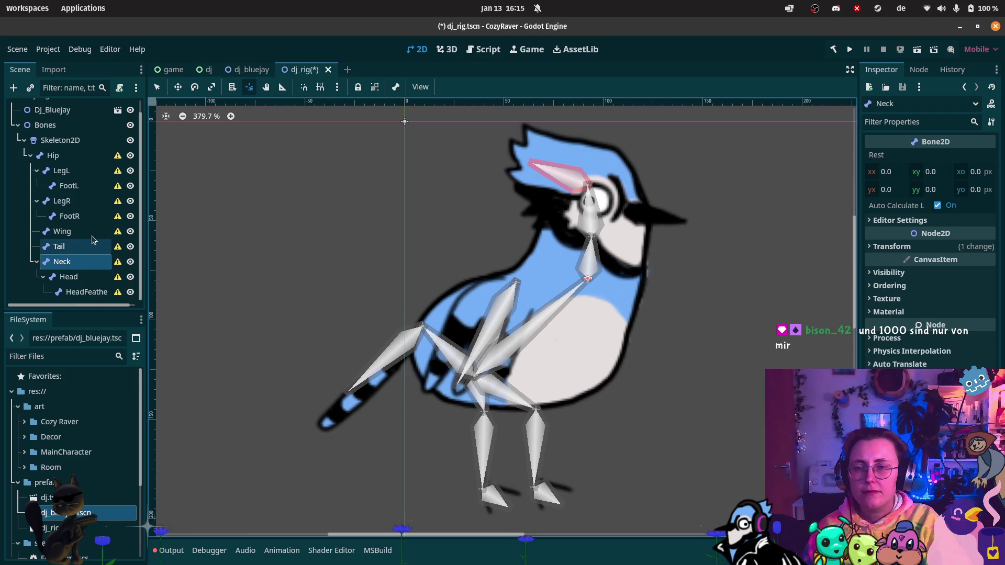
left_click(96, 249)
key("w")
left_click_drag(417, 326, 415, 340)
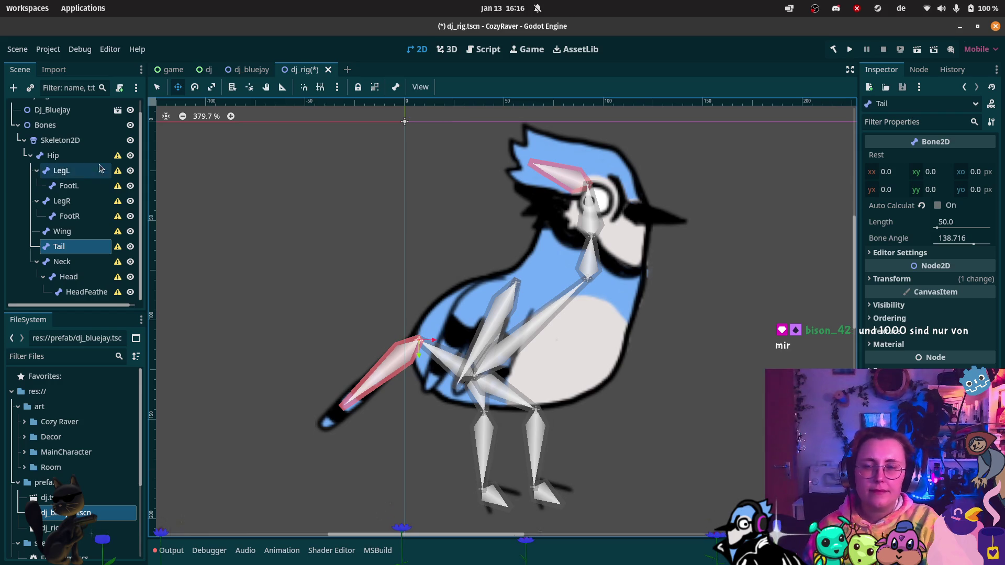
left_click(76, 156)
left_click(90, 173)
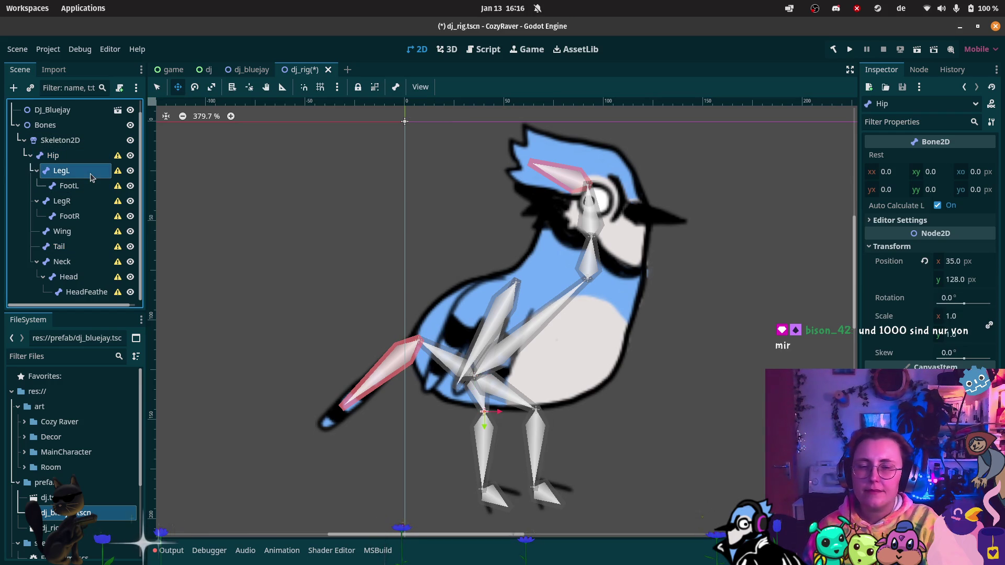
Step: Add a RemoteTransform2D as a child of the LegL bone
right_click(91, 174)
left_click(161, 187)
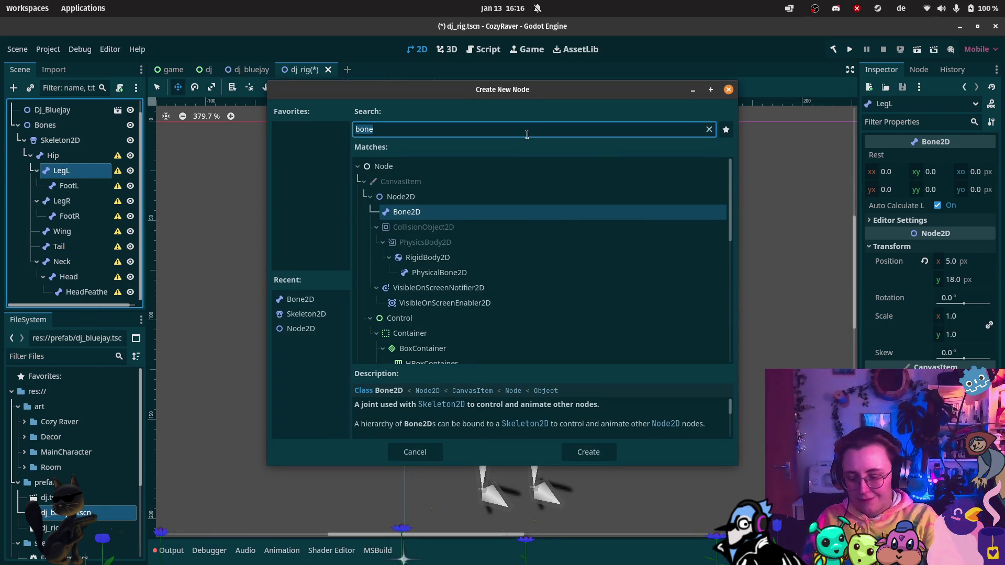
type("remote")
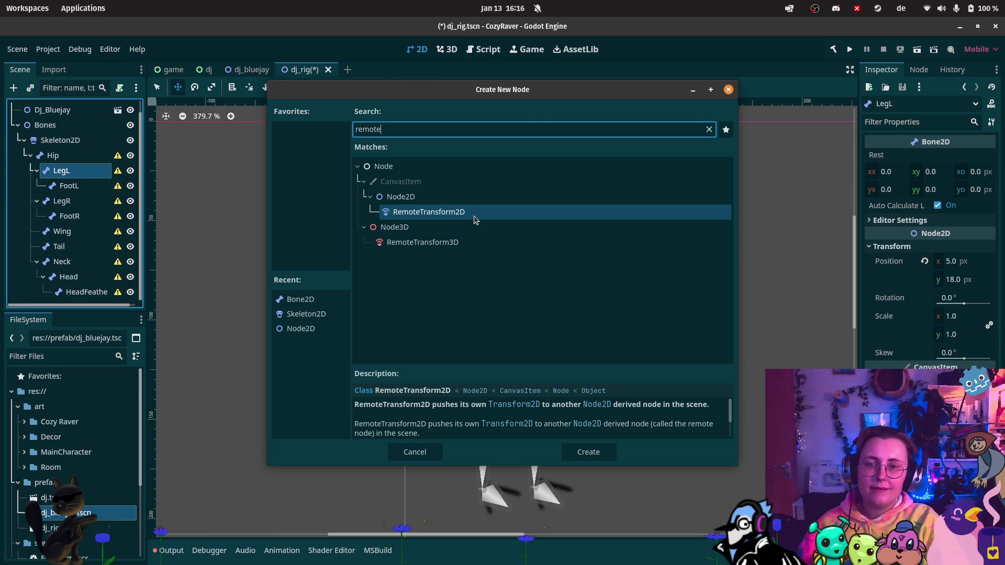
left_click(475, 218)
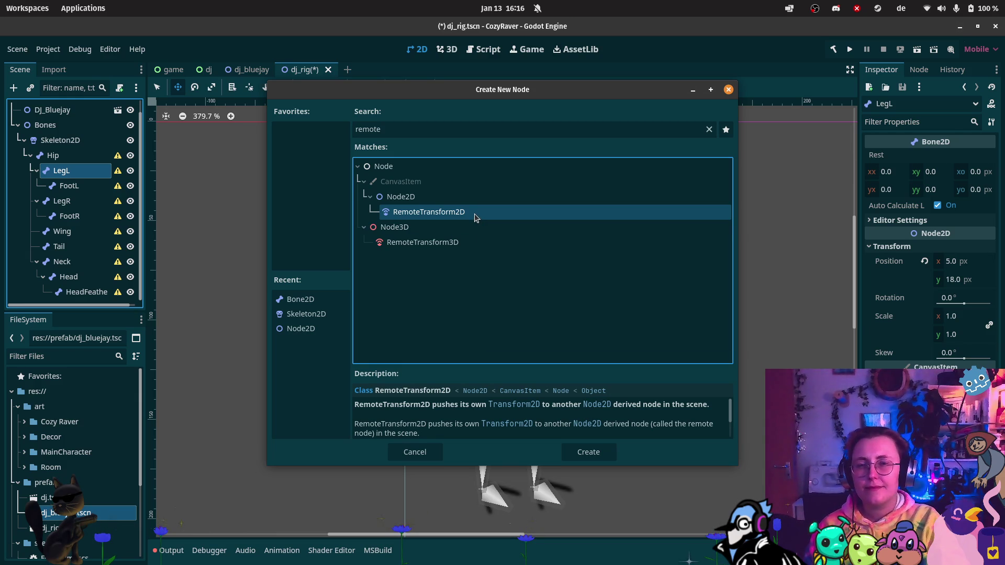
double_click(475, 216)
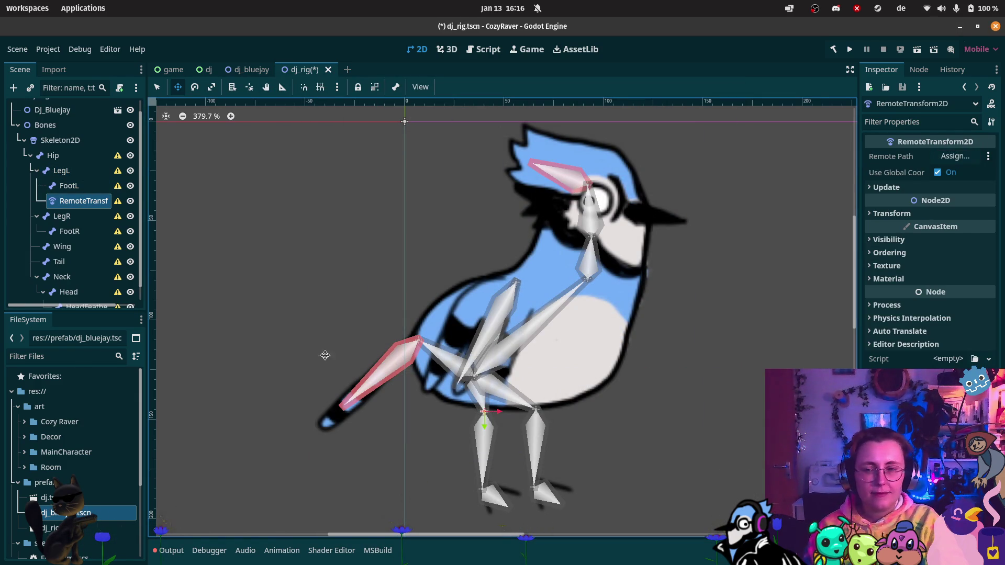
Step: Turn on Editable Children for the DJ_Bluejay instance
scroll(44, 137, "up", 1)
right_click(71, 124)
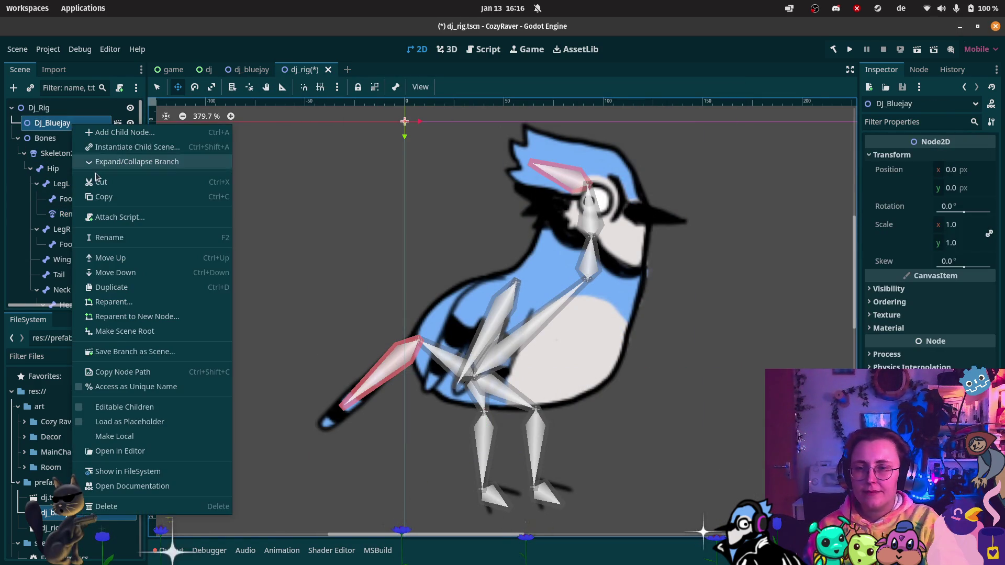
left_click(143, 409)
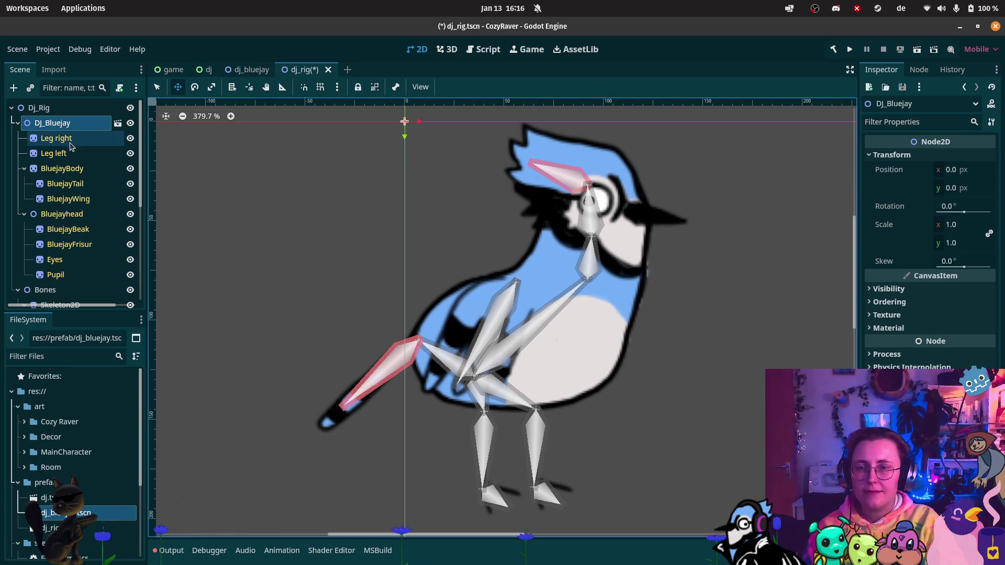
Step: Try setting the RemoteTransform2D's Remote Path to the Leg left sprite, then undo it
scroll(76, 152, "down", 5)
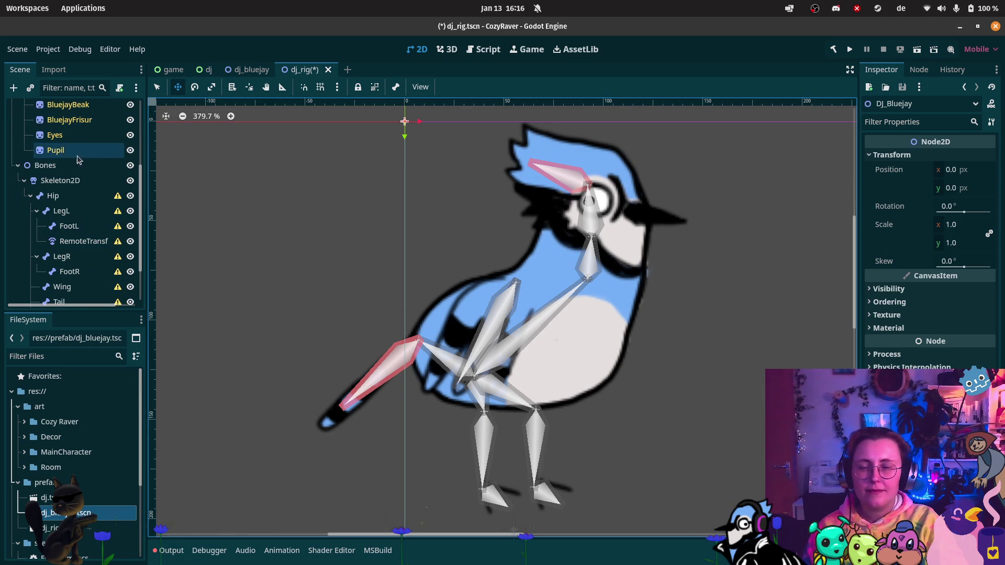
left_click(82, 241)
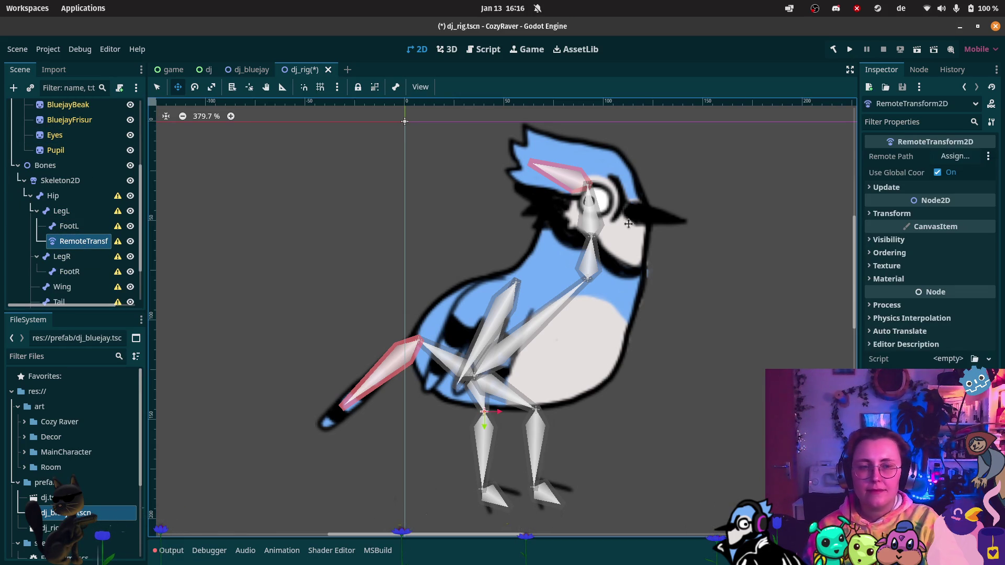
scroll(82, 151, "up", 5)
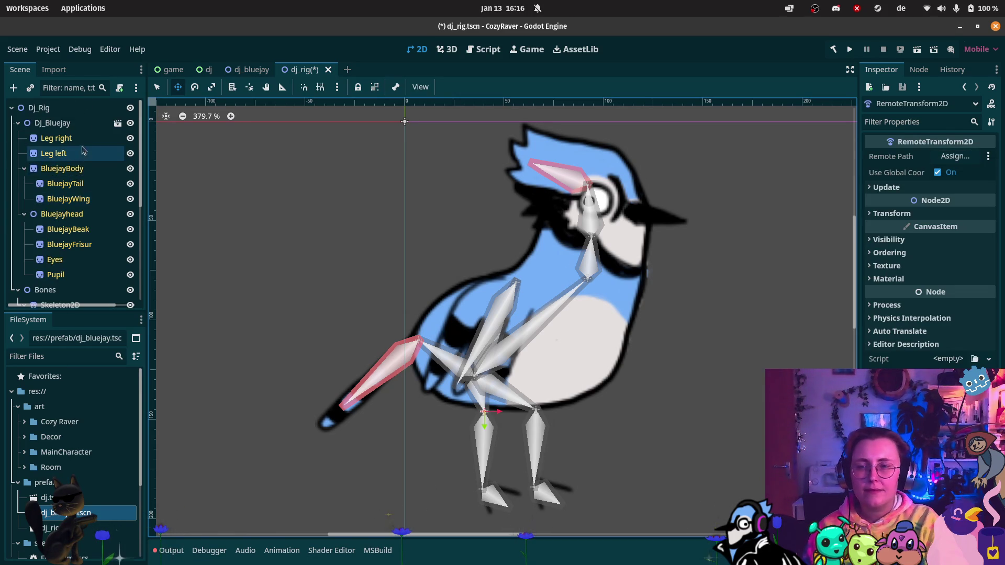
left_click_drag(73, 157, 956, 156)
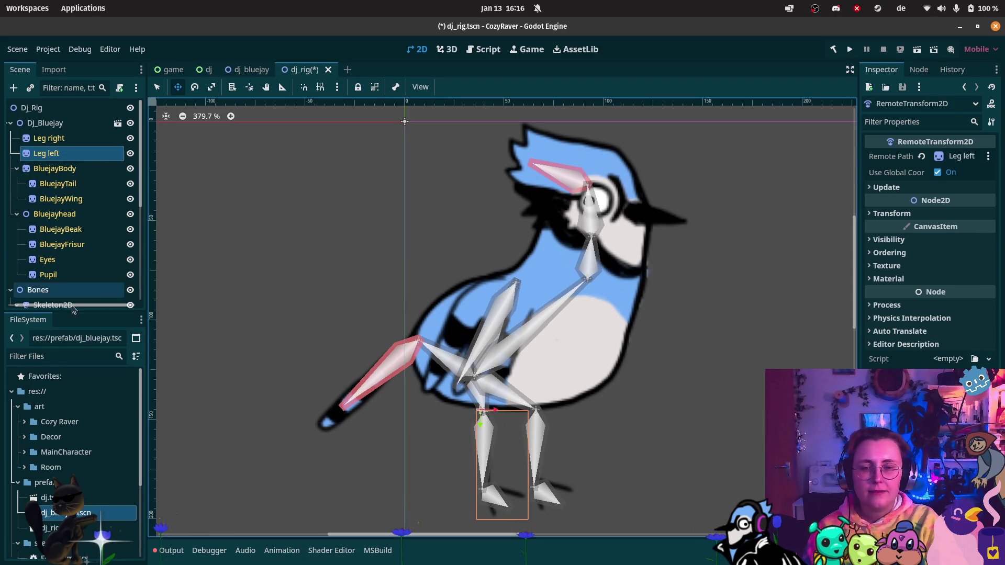
scroll(47, 257, "down", 6)
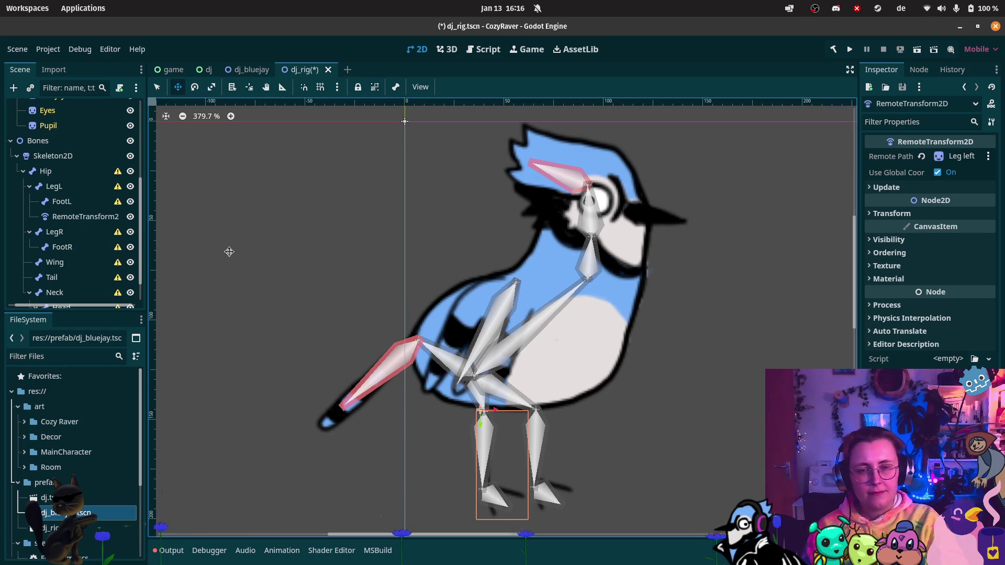
key("ctrl+z")
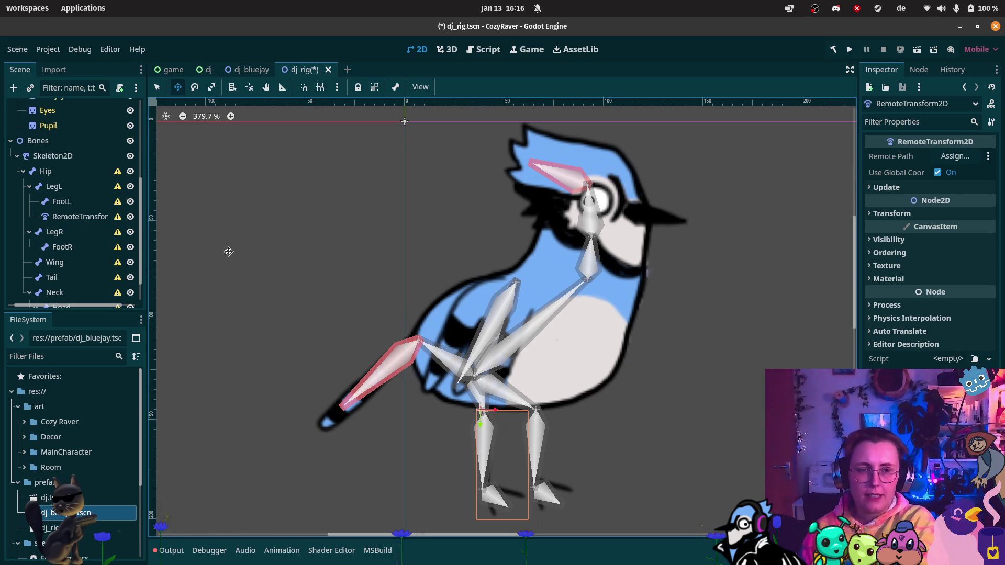
mouse_move(1, 183)
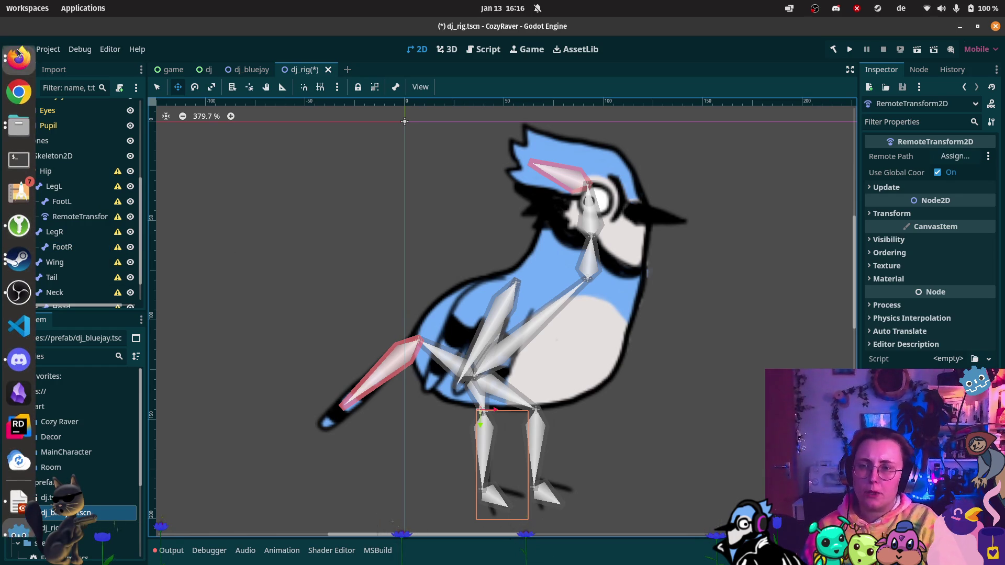
Step: Switch to the Firefox window with the tutorial
scroll(74, 181, "up", 4)
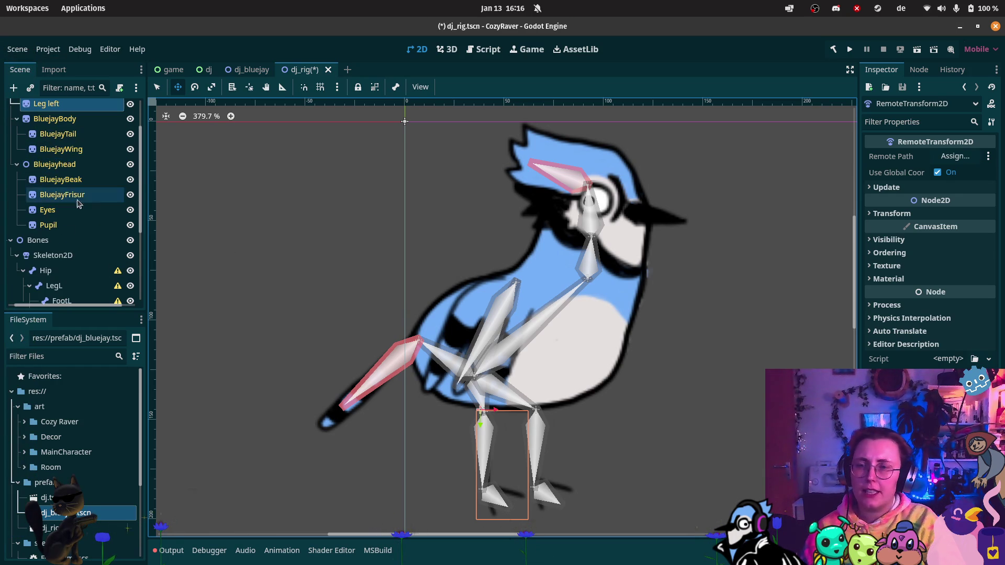
scroll(31, 133, "up", 2)
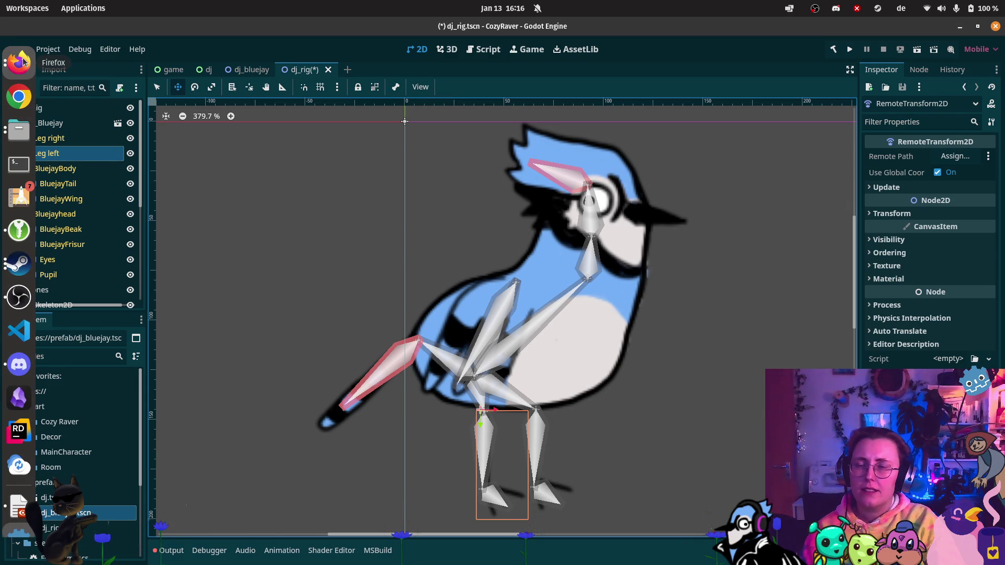
left_click(23, 62)
left_click(122, 159)
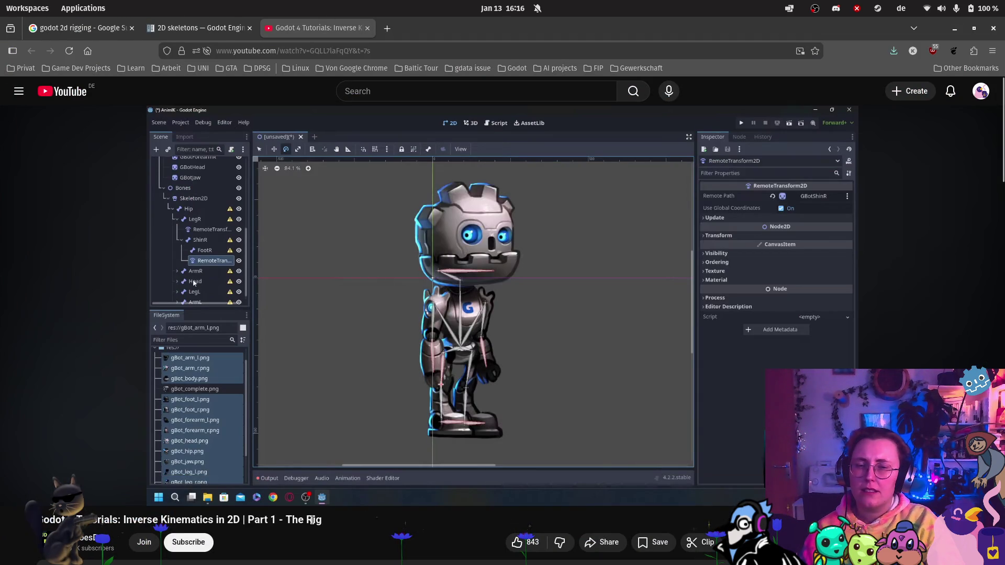
scroll(448, 518, "down", 5)
scroll(418, 314, "up", 5)
Step: Google 'godot 2d rig mesh' in a new tab and open the 2d Mesh Deform and Rigging video
left_click(387, 28)
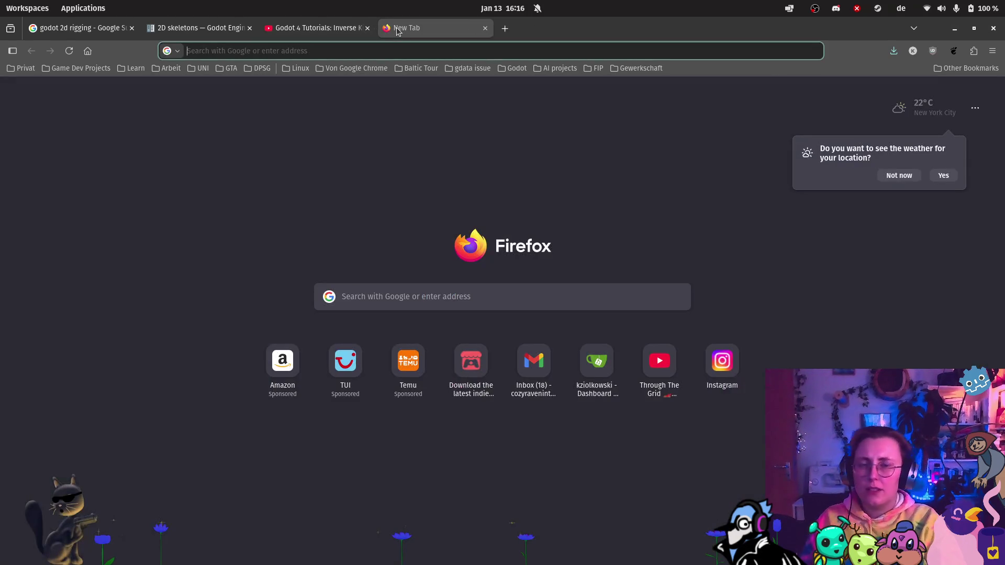
type("godot 2")
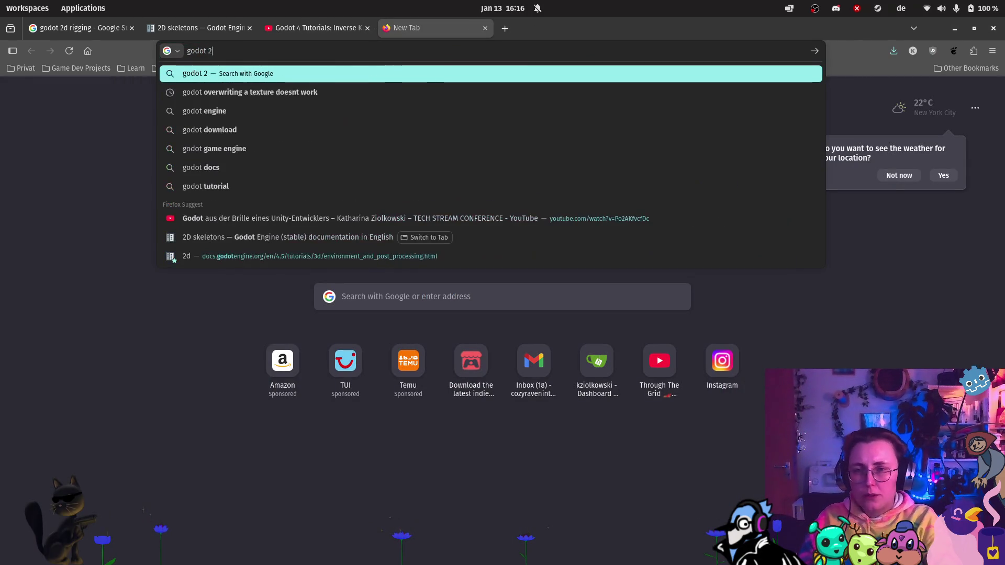
type("d rig ")
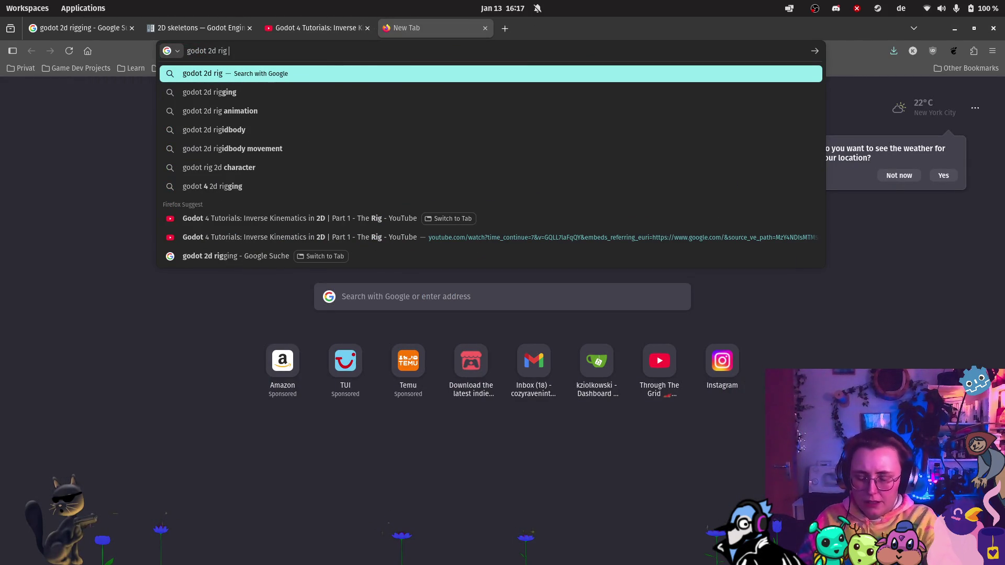
type("mesh")
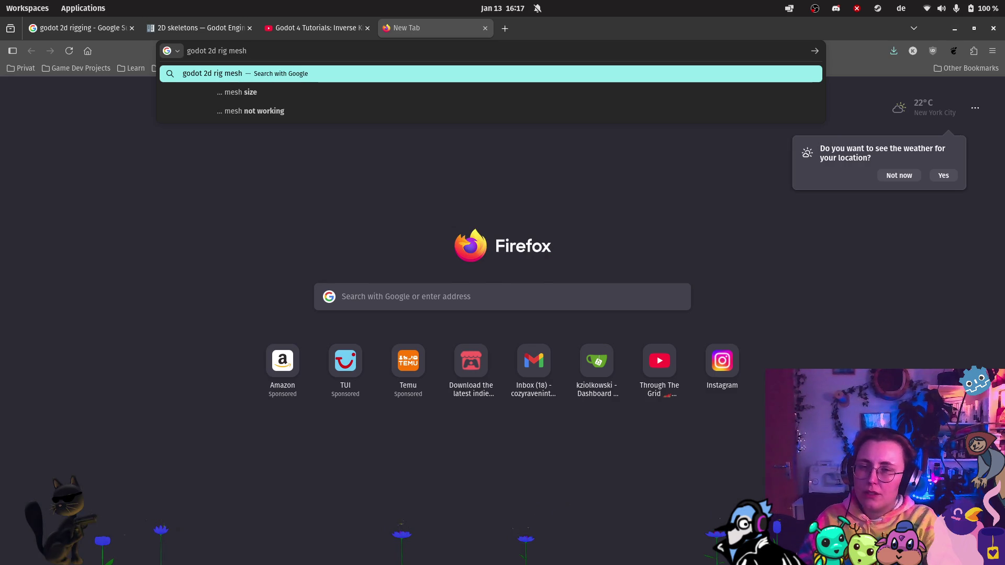
key("Return")
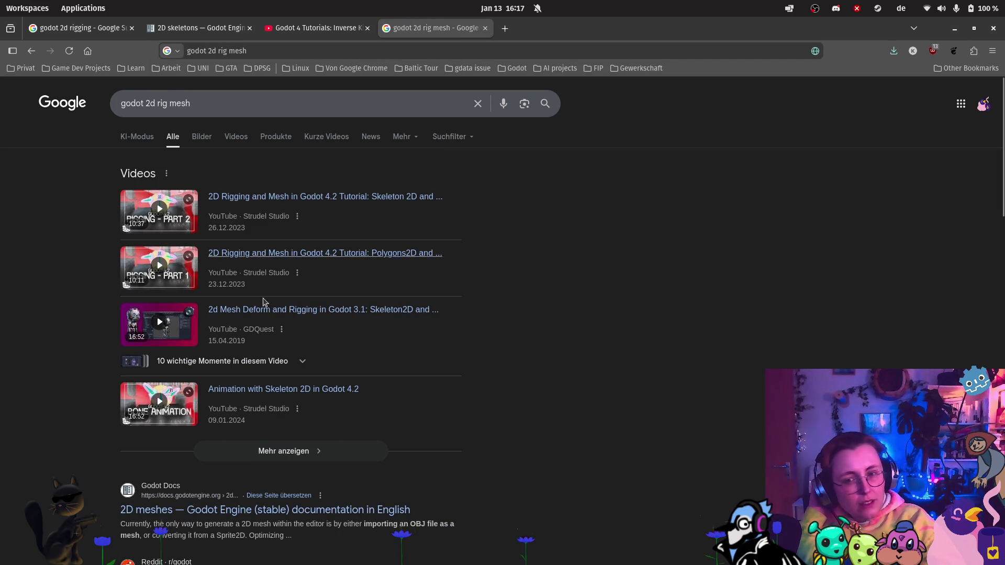
left_click(340, 316)
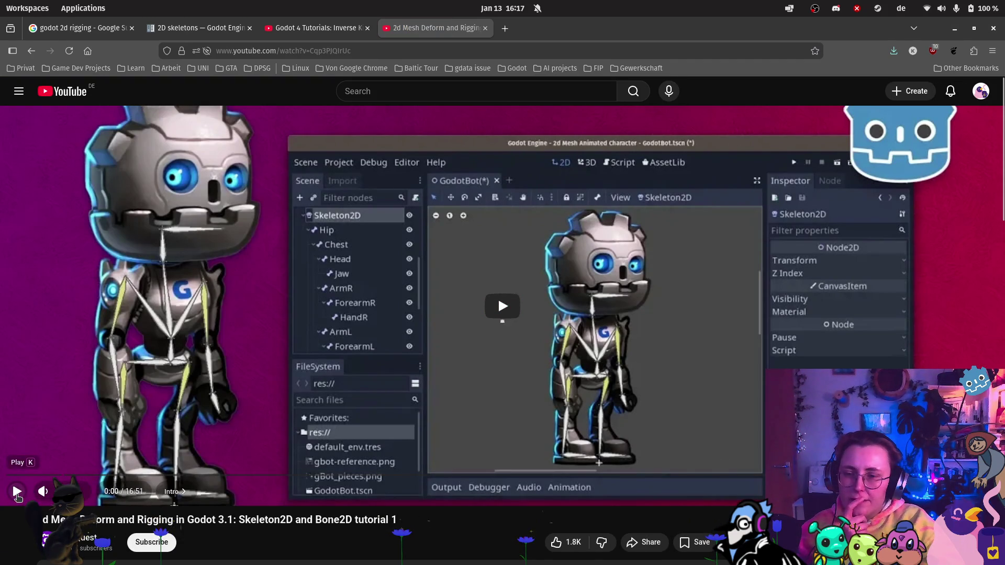
Step: Subscribe to GDQuest's channel, leaving notifications unchanged, and start the Mesh Deform video
left_click(140, 542)
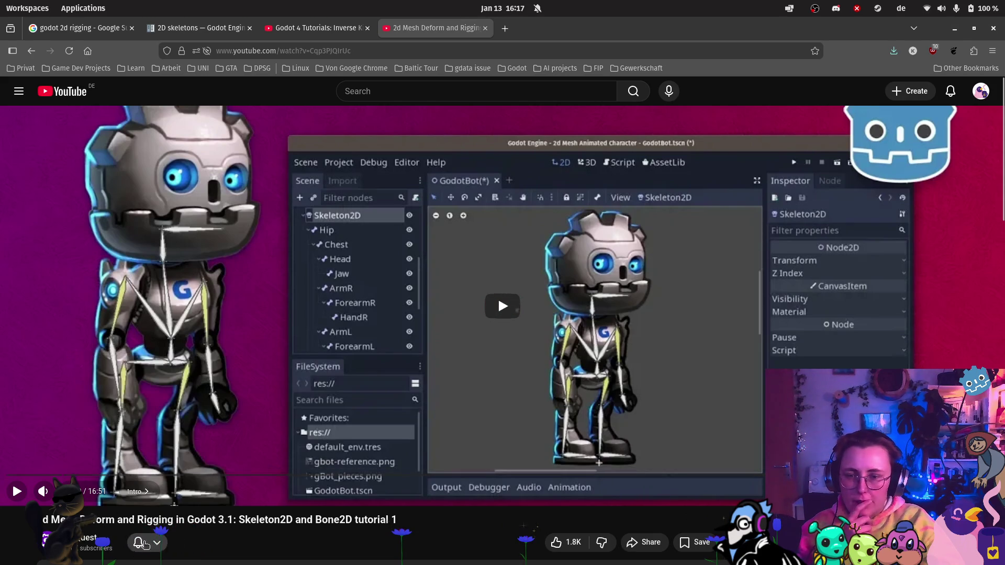
left_click(144, 545)
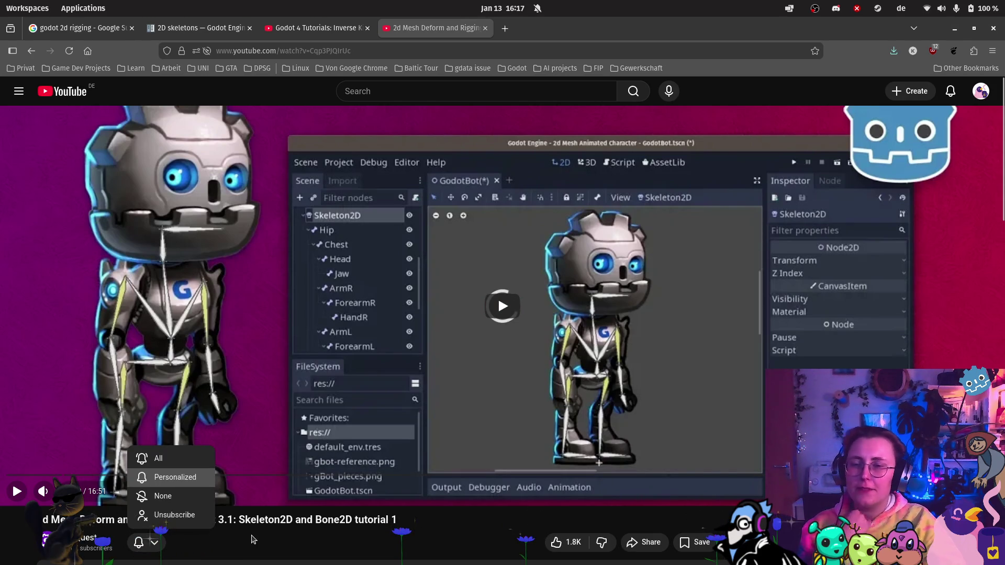
left_click(175, 477)
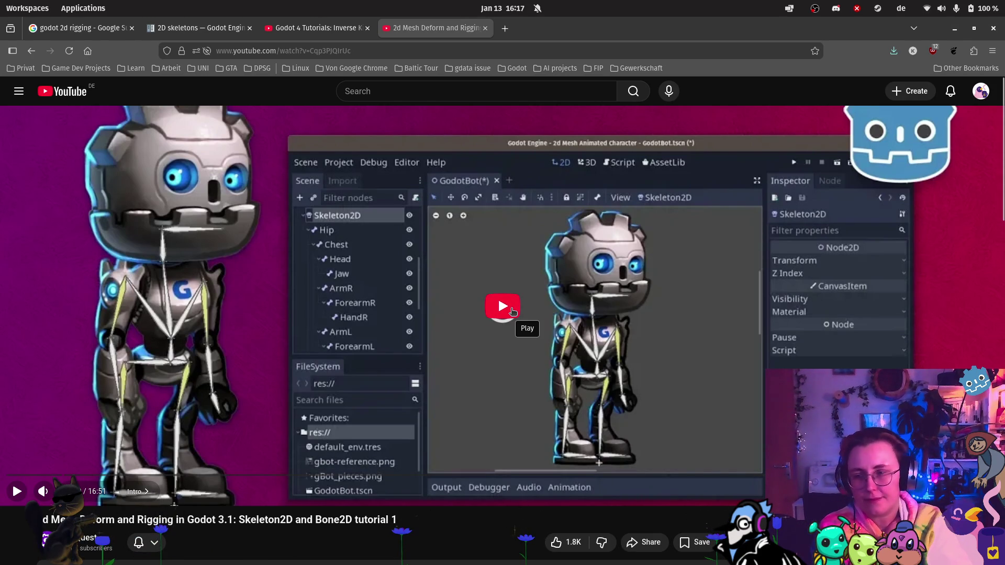
left_click(515, 298)
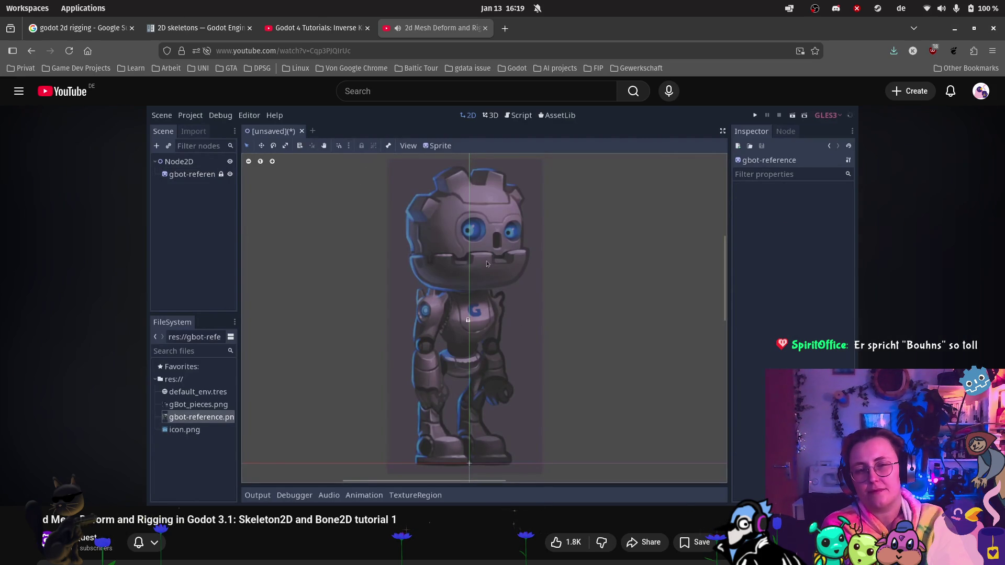
Step: Let the Mesh Deform tutorial play until a Polygon2D is added under the Polygons node
mouse_move(562, 315)
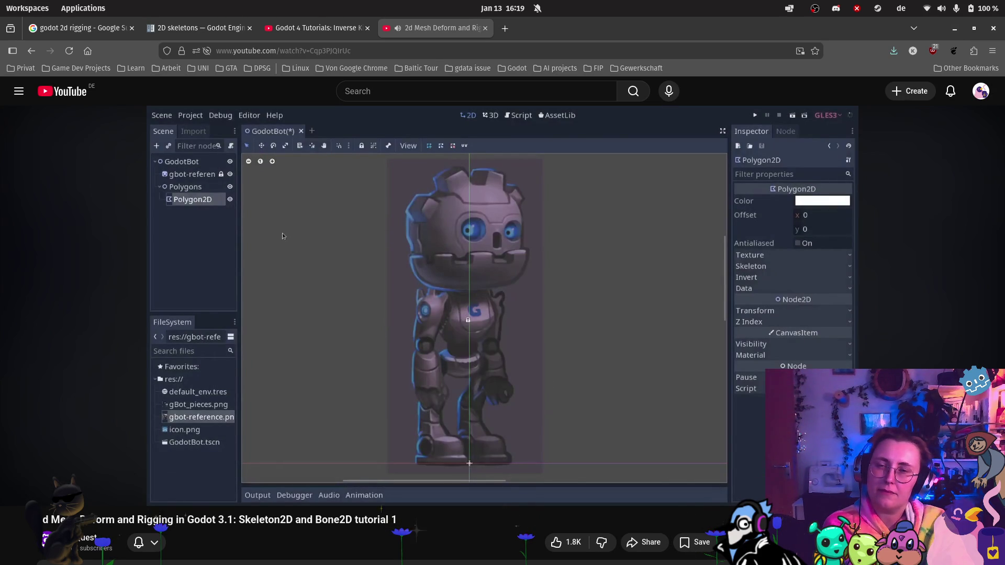
mouse_move(712, 268)
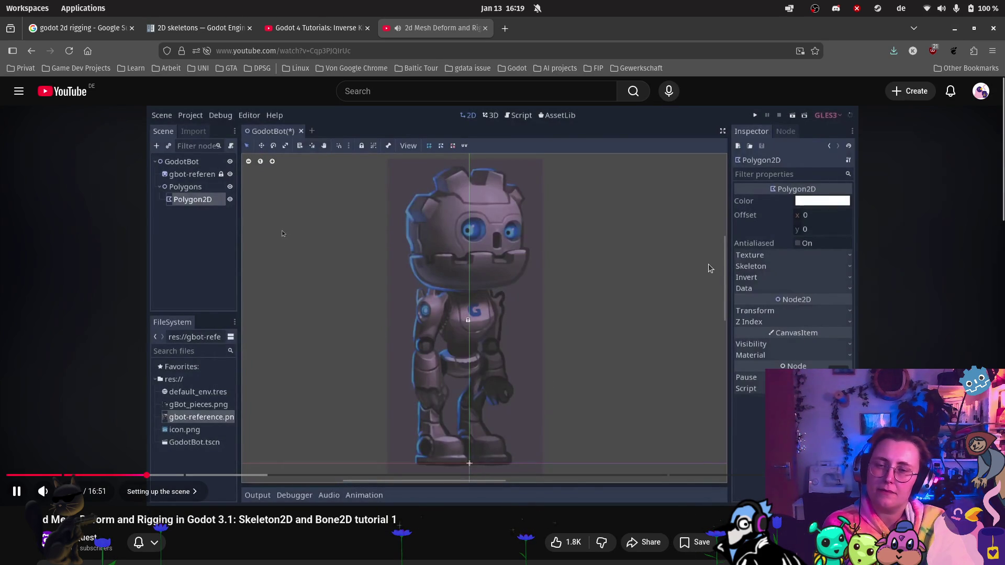
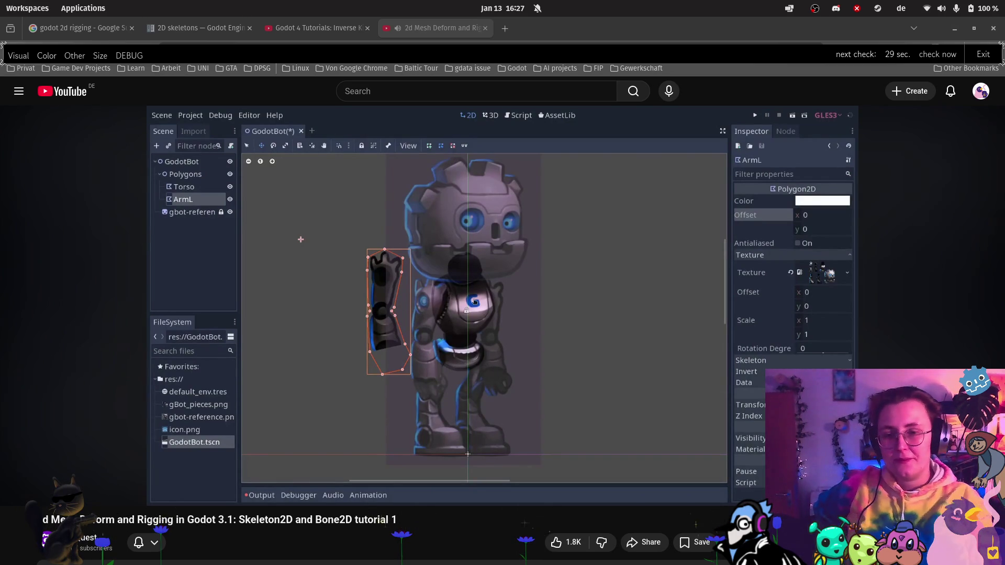
Step: Pause the Skeleton2D tutorial at 9:28 and bring the Godot bluejay rig scene to the front
left_click(17, 491)
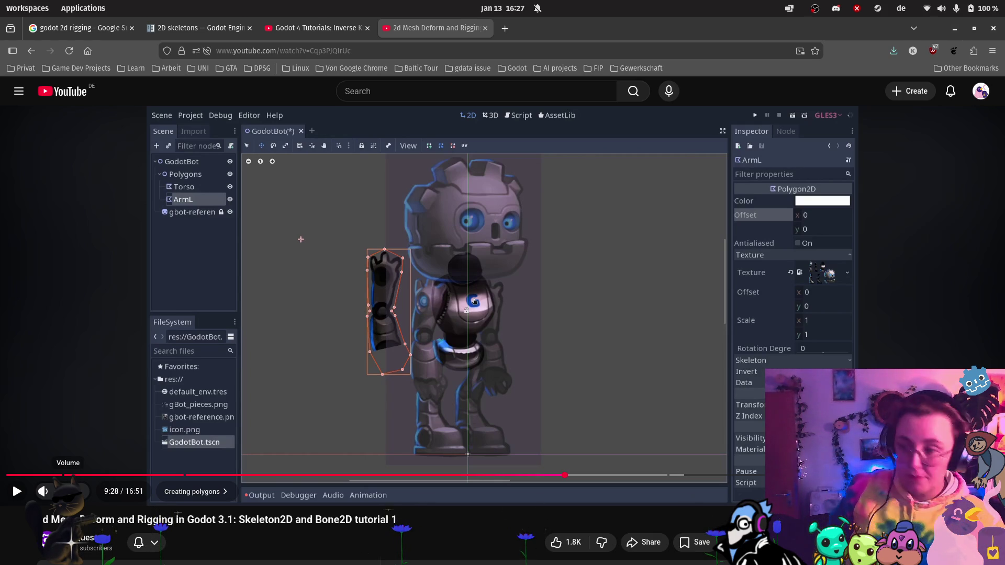
mouse_move(1, 426)
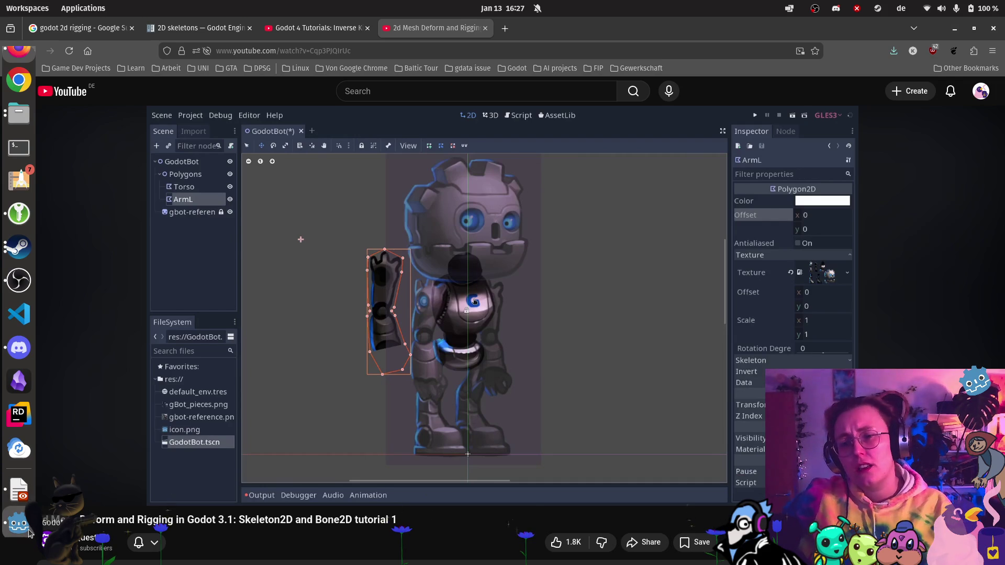
left_click(30, 533)
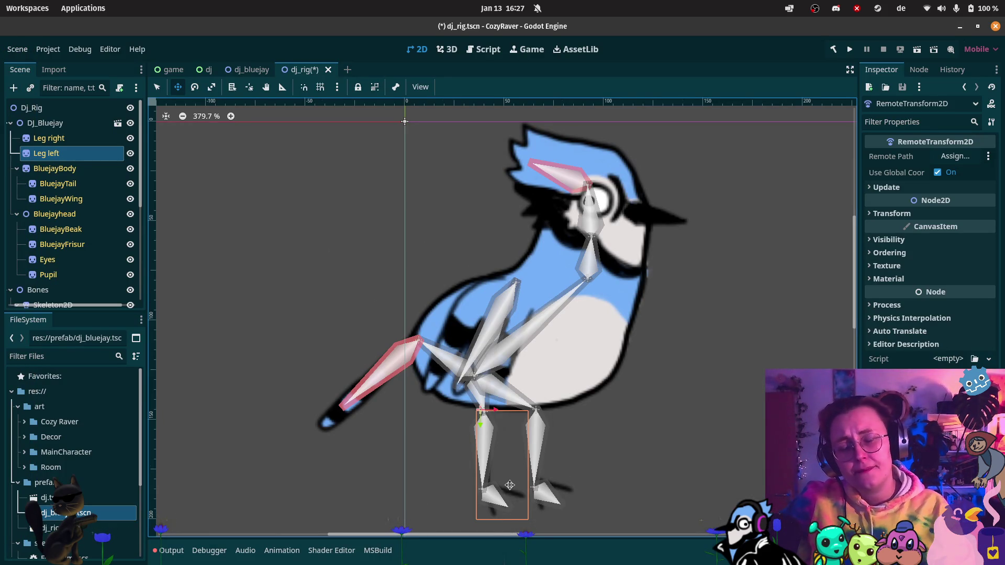
Step: Zoom in on the bluejay's legs and briefly check the YouTube tutorial
scroll(516, 476, "up", 3)
mouse_move(2, 291)
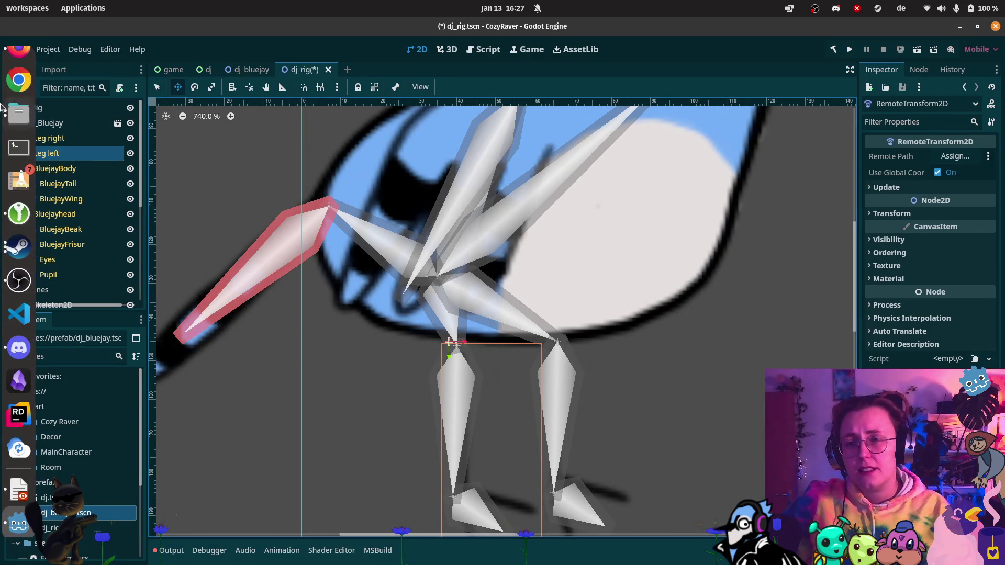
mouse_move(11, 72)
left_click(157, 167)
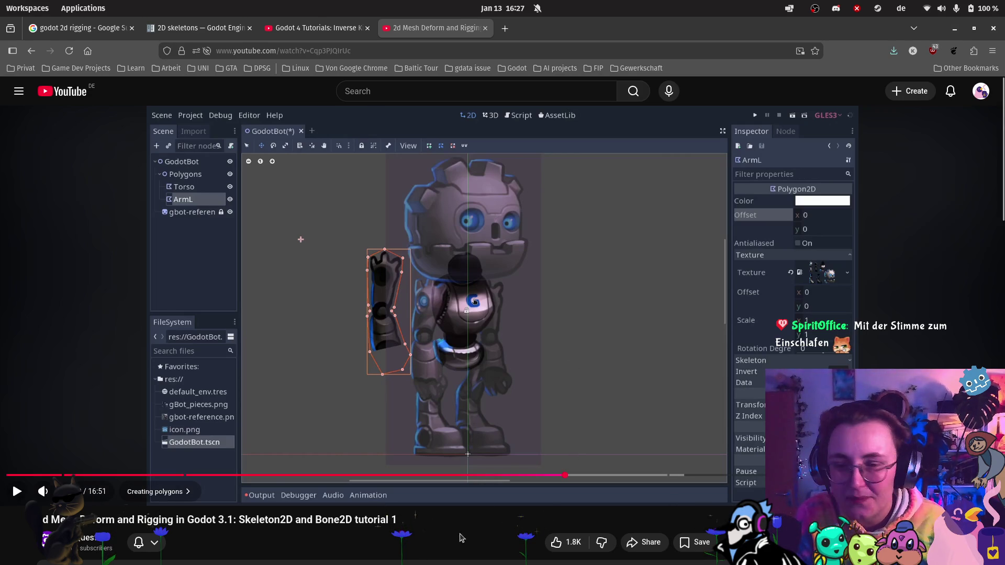
left_click(17, 523)
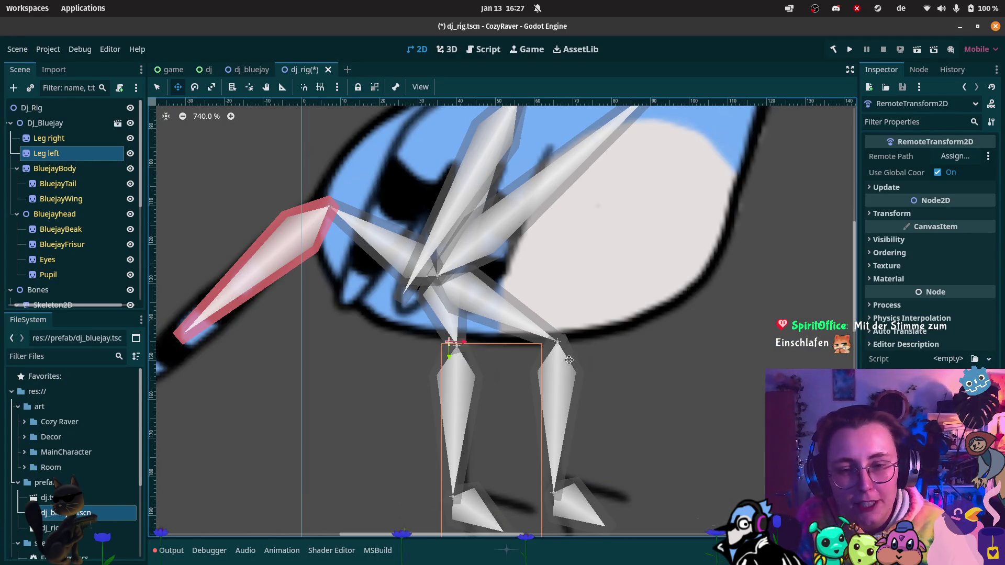
Step: Hide the Bones node's overlays on the canvas and collapse its branch
scroll(130, 270, "down", 1)
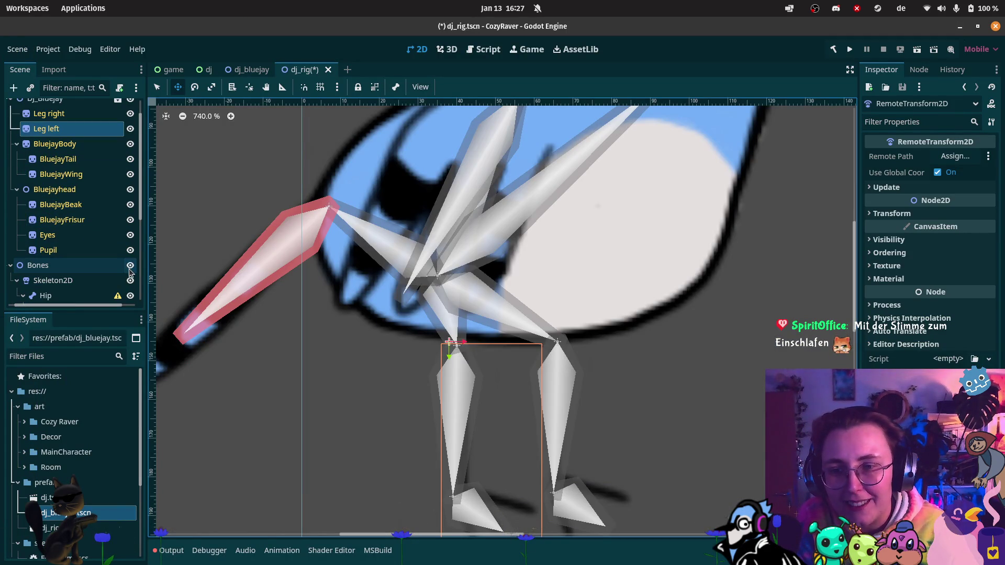
left_click(130, 268)
scroll(31, 262, "down", 1)
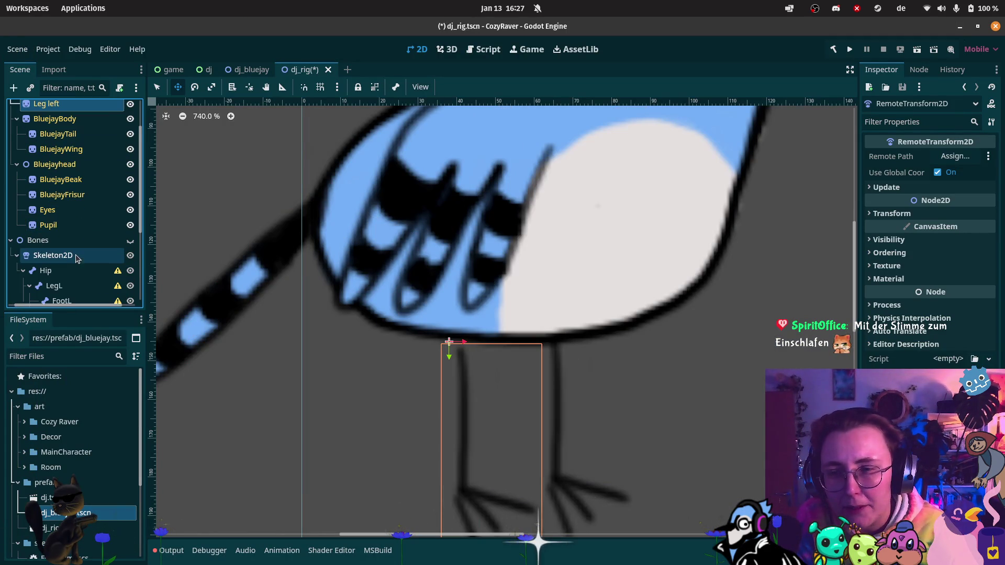
left_click(12, 242)
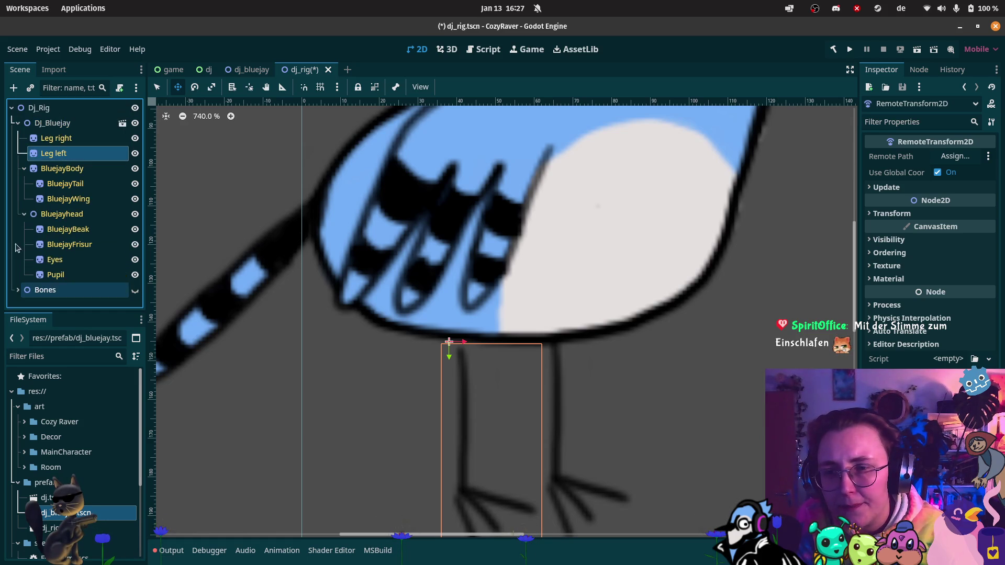
Step: Create a Node2D named Polygons at the bottom of the tree below Bones
right_click(51, 289)
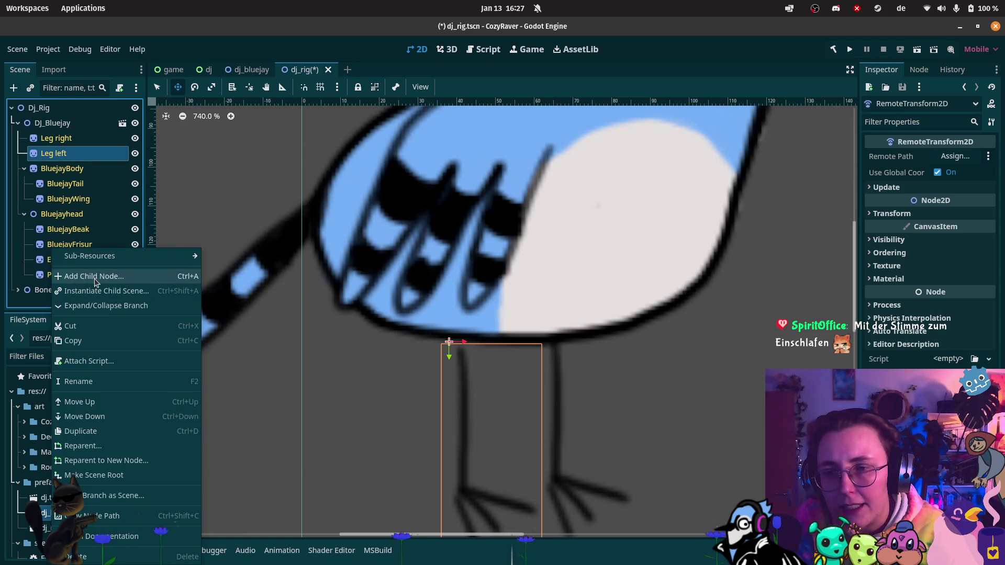
left_click(96, 277)
key("Up")
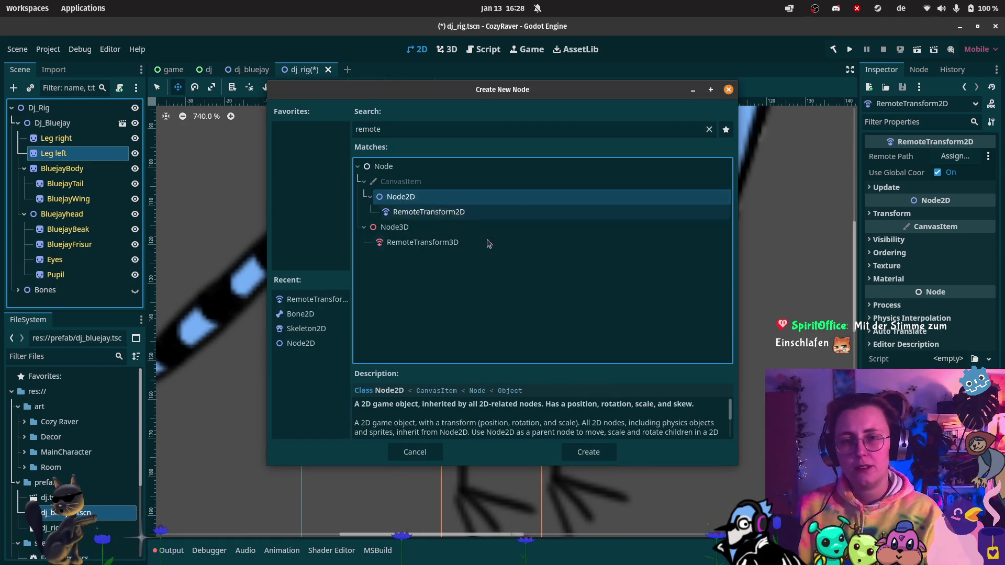
left_click(581, 451)
left_click_drag(59, 163, 55, 284)
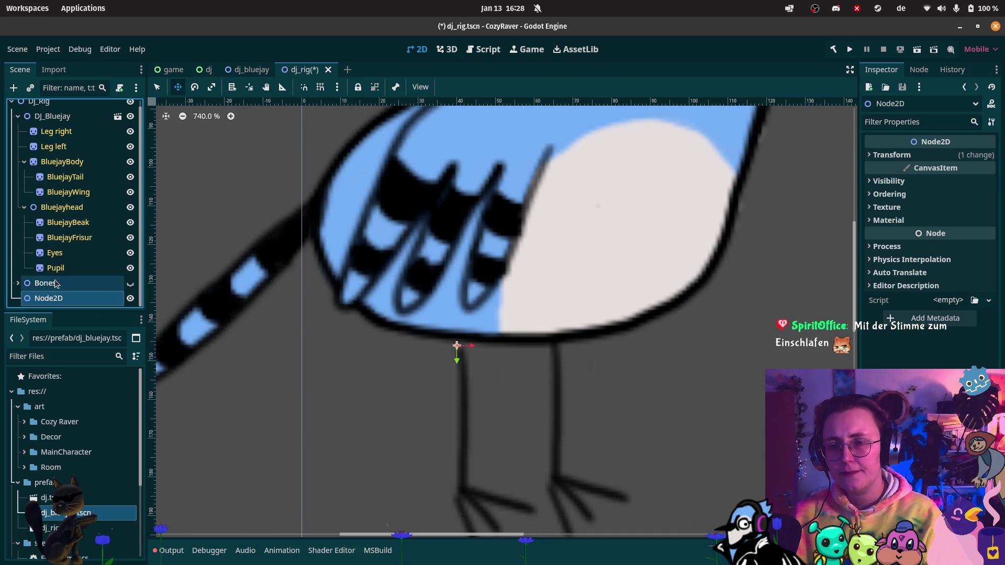
double_click(72, 296)
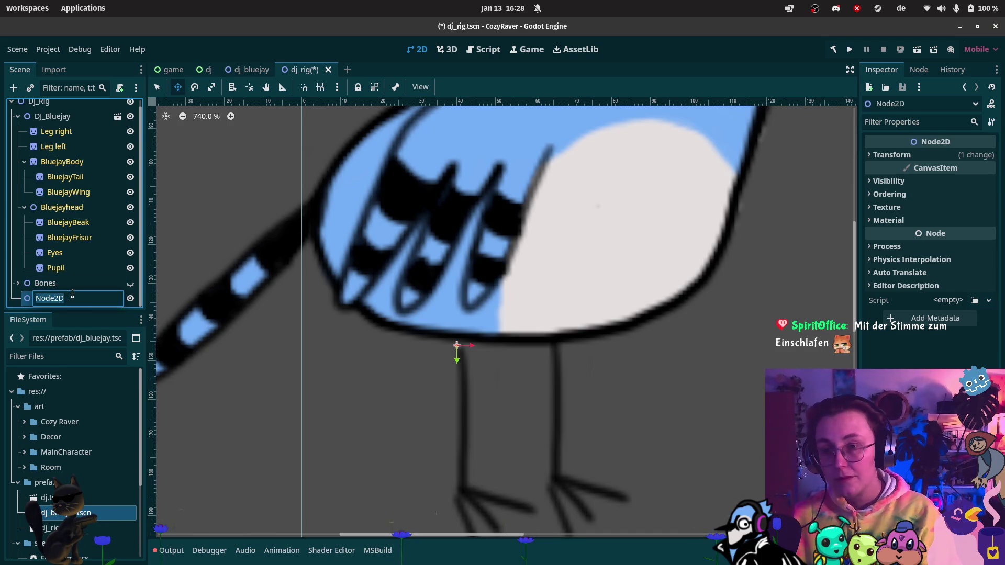
type("Polygons")
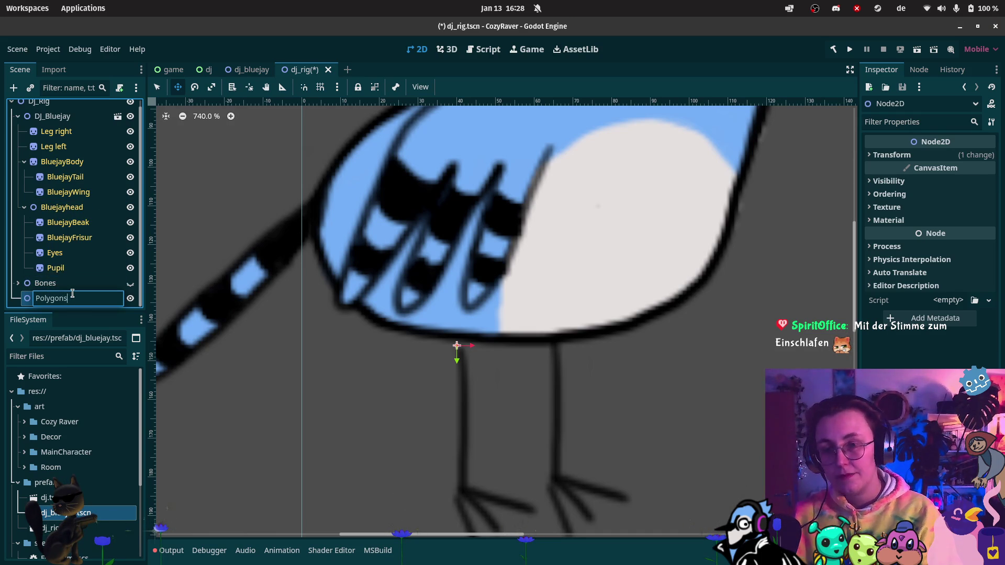
key("Return")
Step: Add a Polygon2D child under the Polygons node
right_click(73, 296)
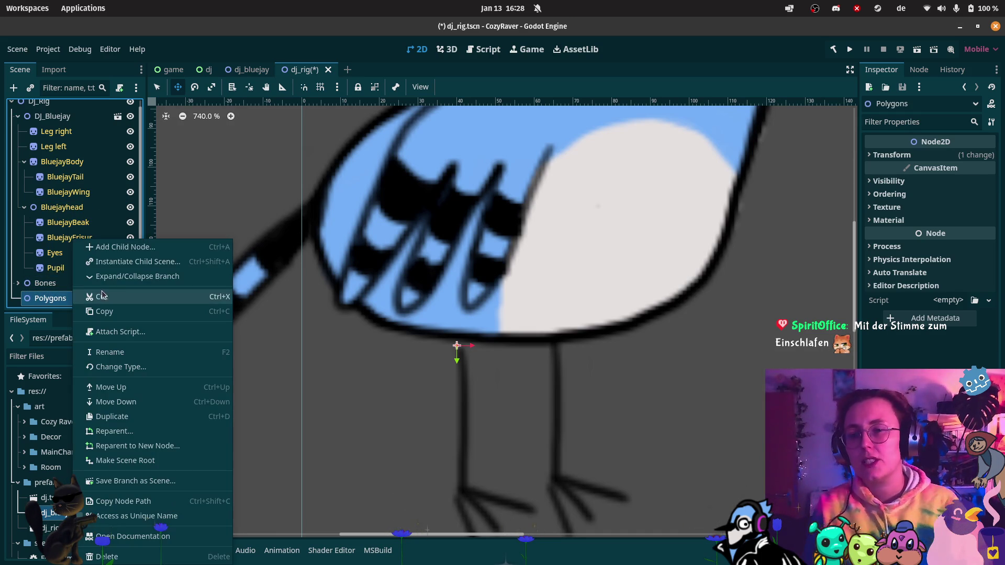
left_click(143, 246)
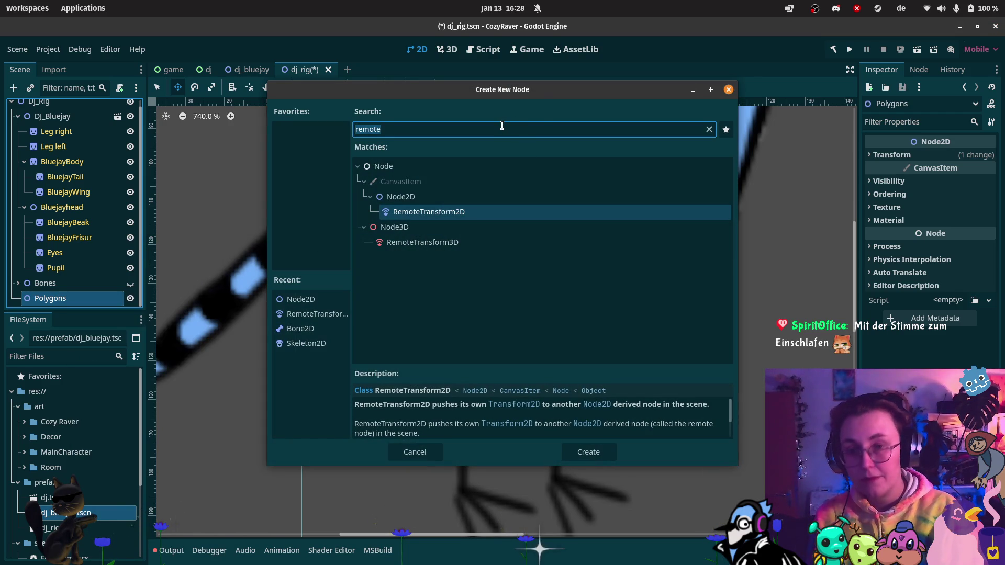
type("Poly")
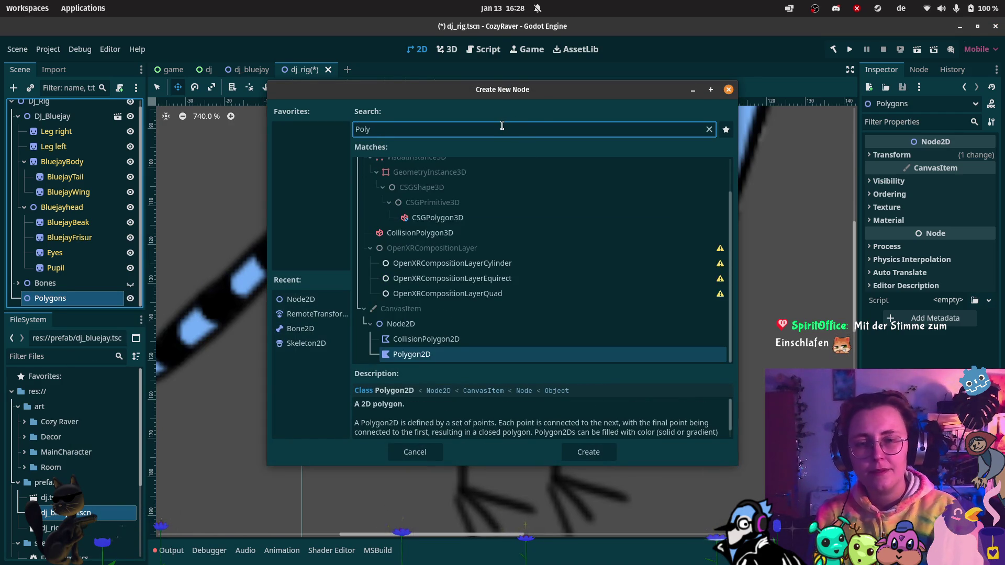
key("Return")
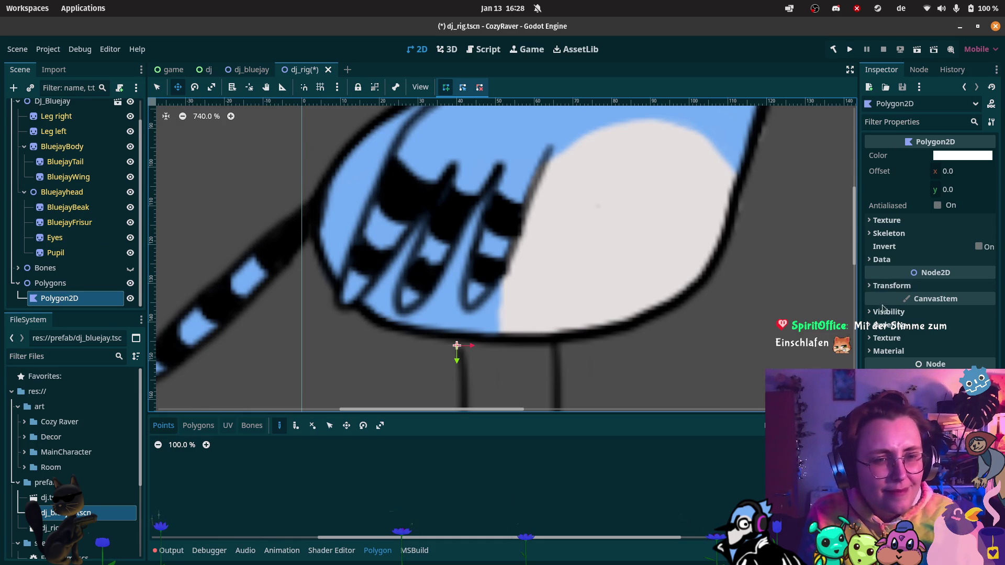
Step: Assign legs.png from art/MainCharacter/blue_jay to the Polygon2D's Texture
left_click(886, 221)
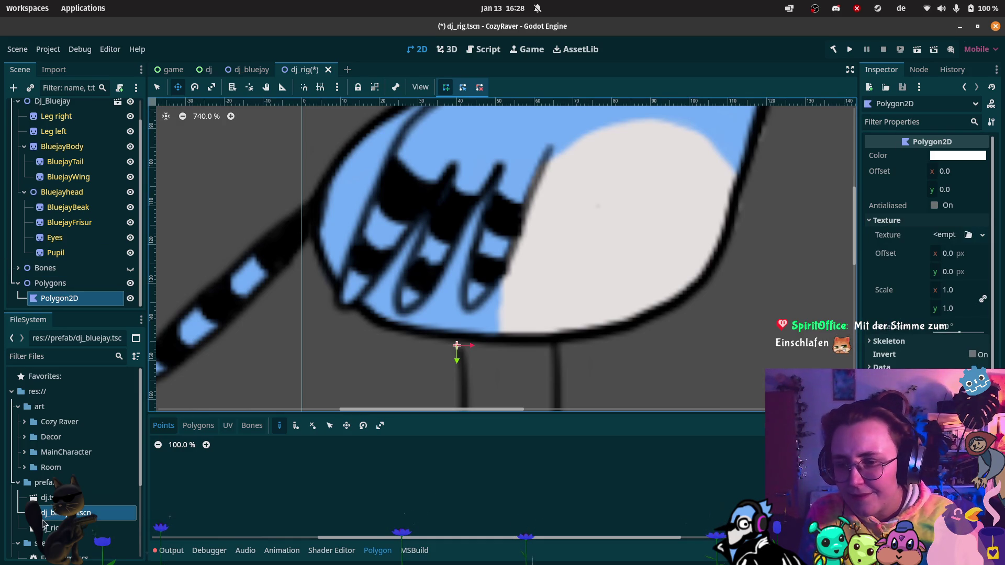
scroll(50, 470, "down", 4)
scroll(50, 468, "up", 4)
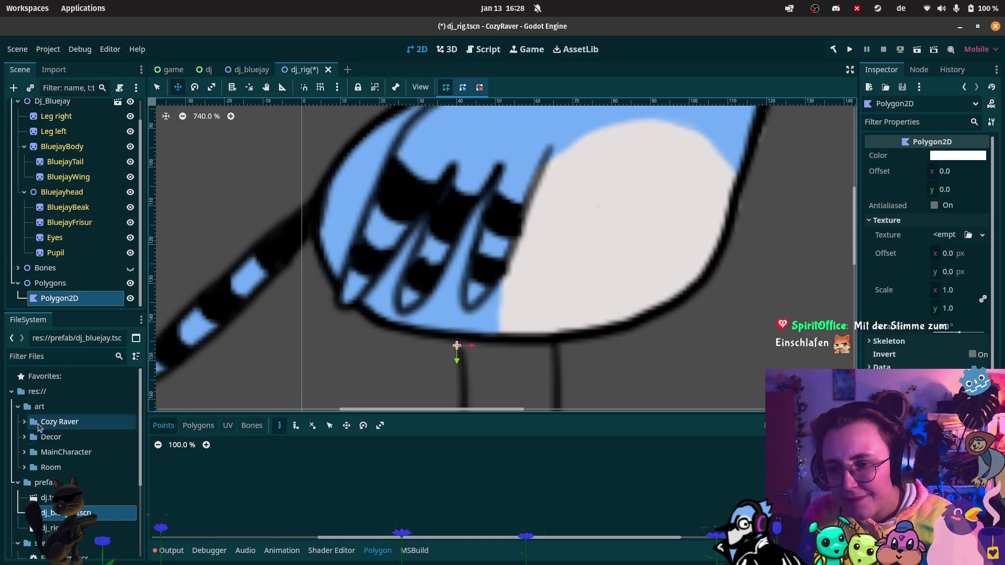
left_click(24, 452)
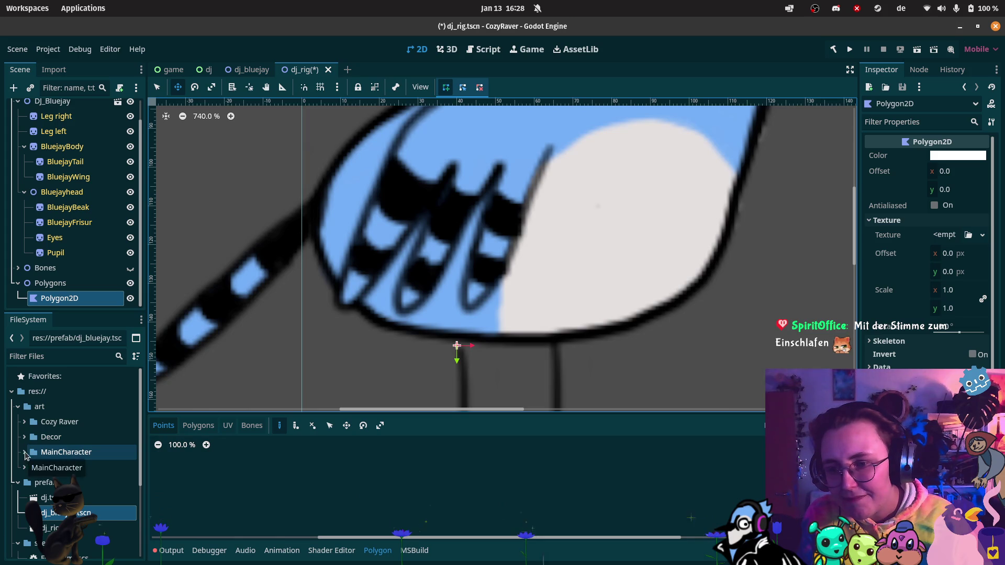
left_click(30, 468)
scroll(62, 484, "down", 3)
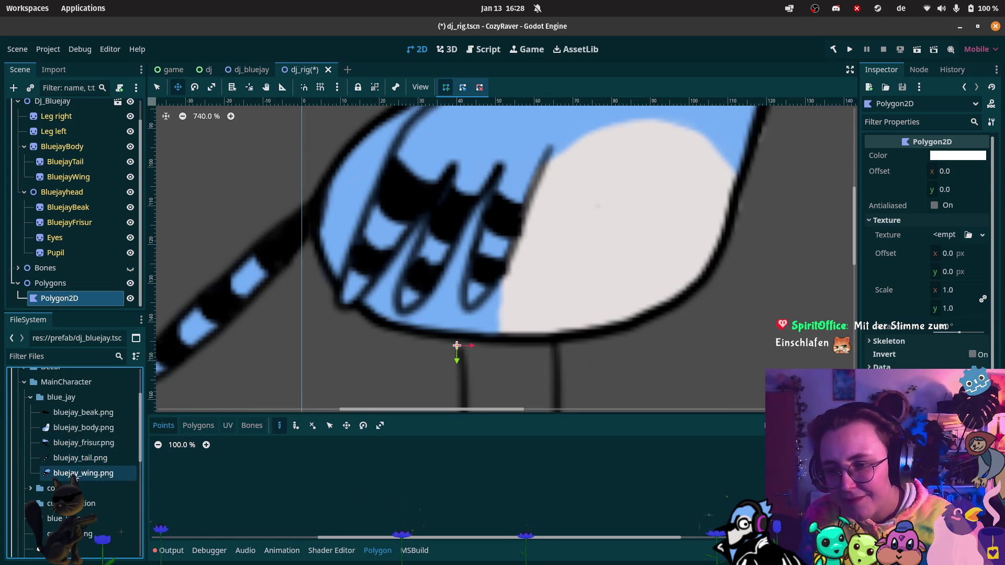
scroll(77, 473, "down", 2)
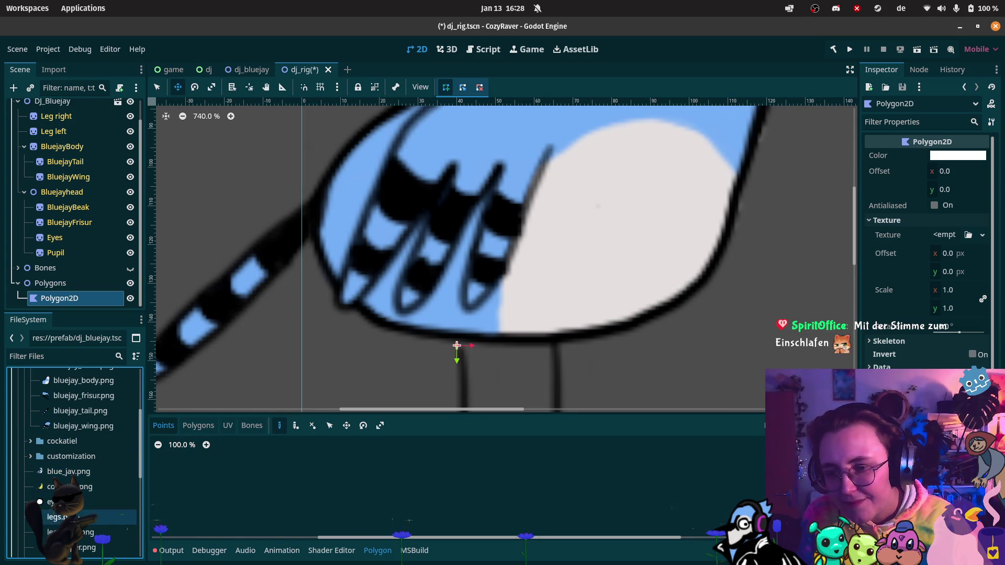
mouse_move(58, 517)
left_mouse_down()
mouse_move(244, 436)
mouse_move(939, 189)
mouse_move(946, 235)
left_mouse_up()
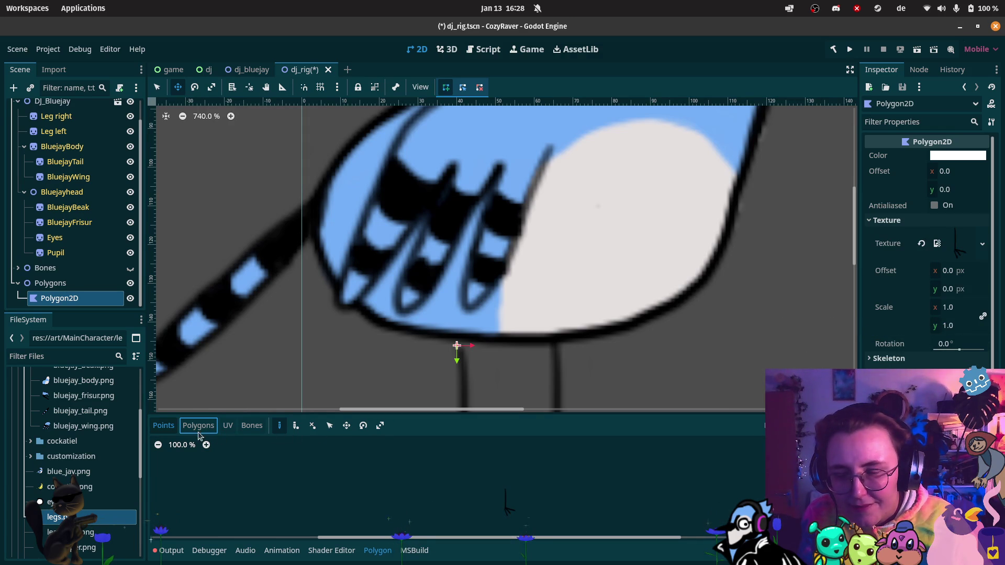
Step: Pan the polygon editor to bring the leg texture into view
scroll(542, 518, "up", 5)
scroll(486, 250, "down", 5)
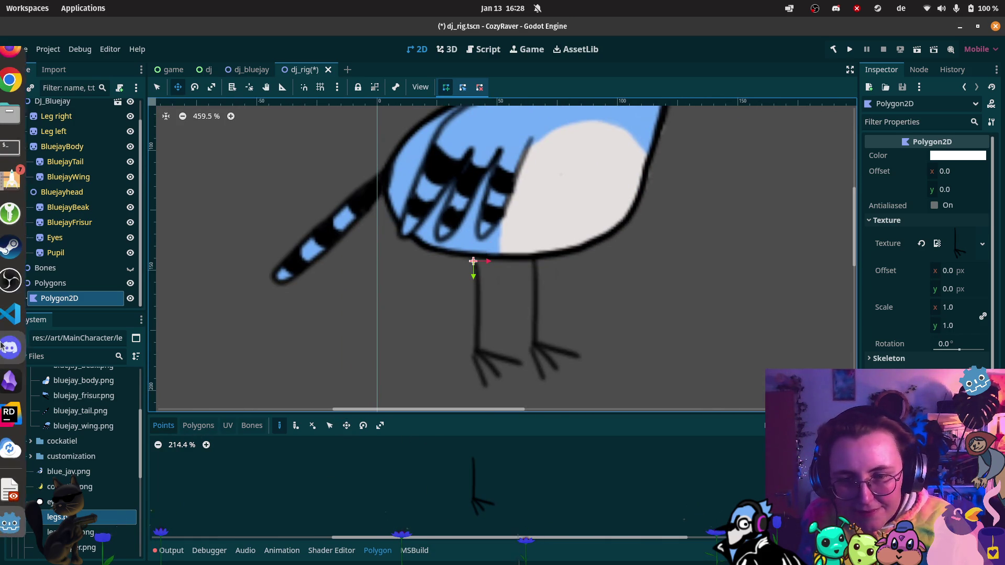
scroll(510, 510, "up", 3)
scroll(488, 479, "down", 1)
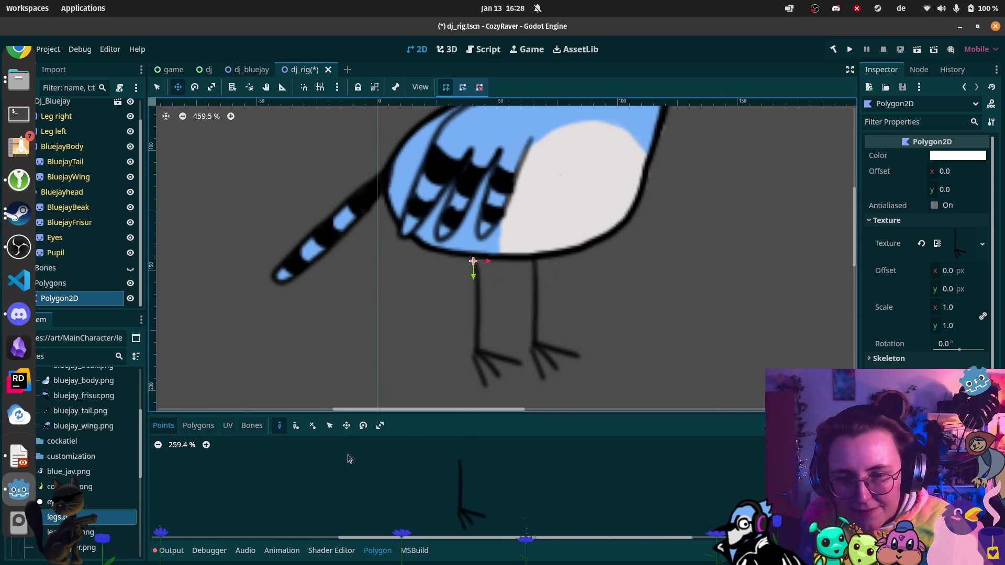
left_click_drag(500, 479, 499, 463)
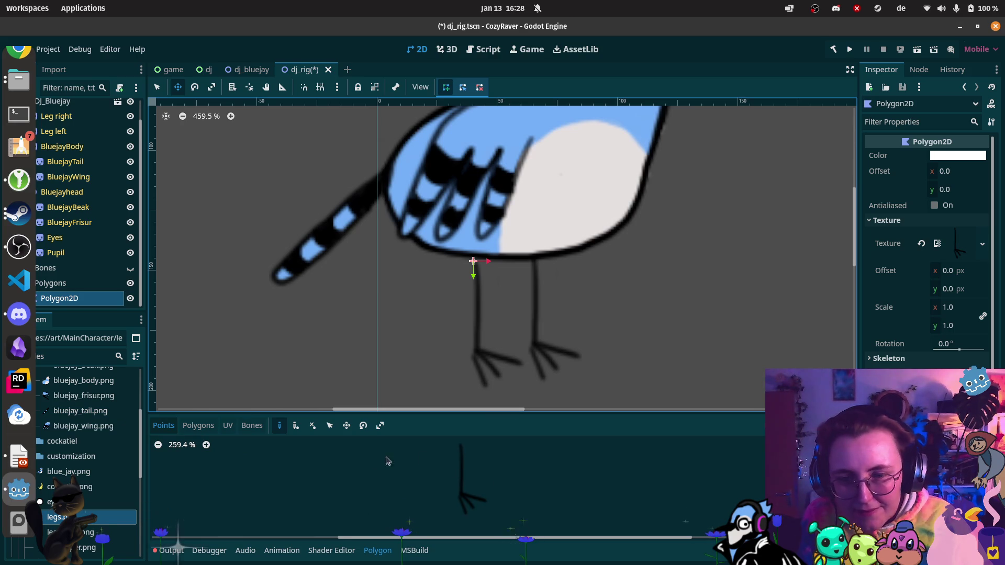
Step: Trace a first outline around the leg and foot
left_click(456, 447)
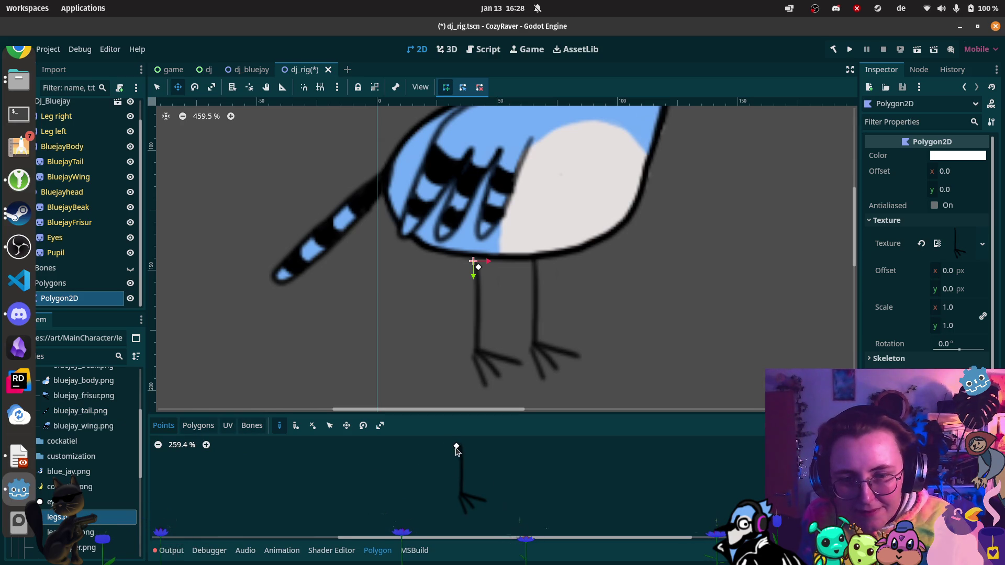
left_click(455, 496)
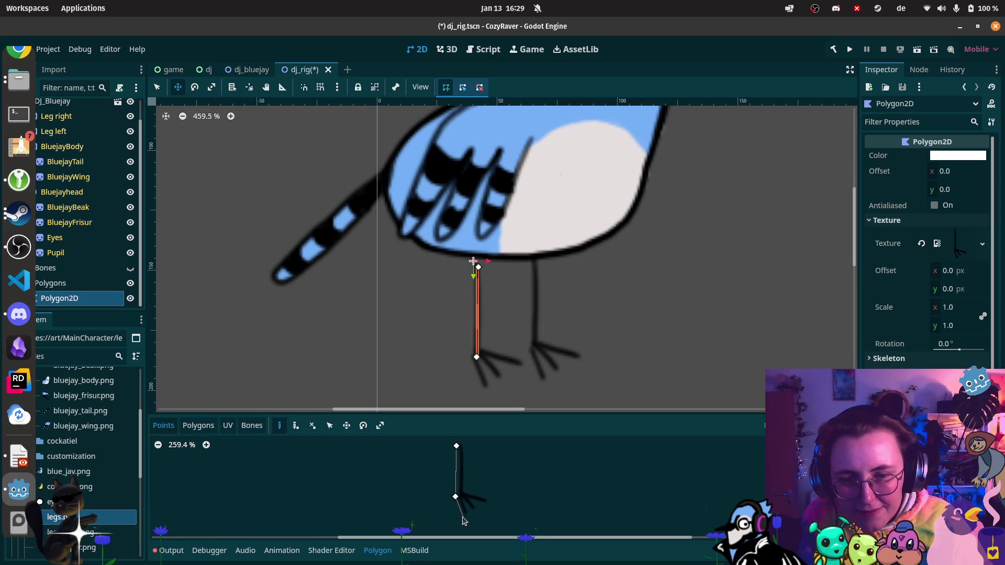
left_click(461, 518)
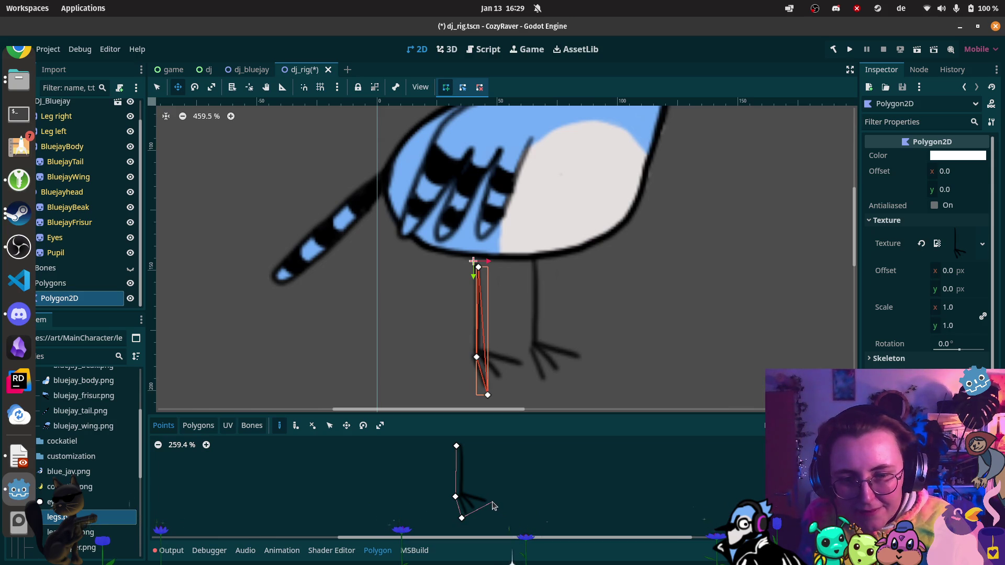
left_click(493, 502)
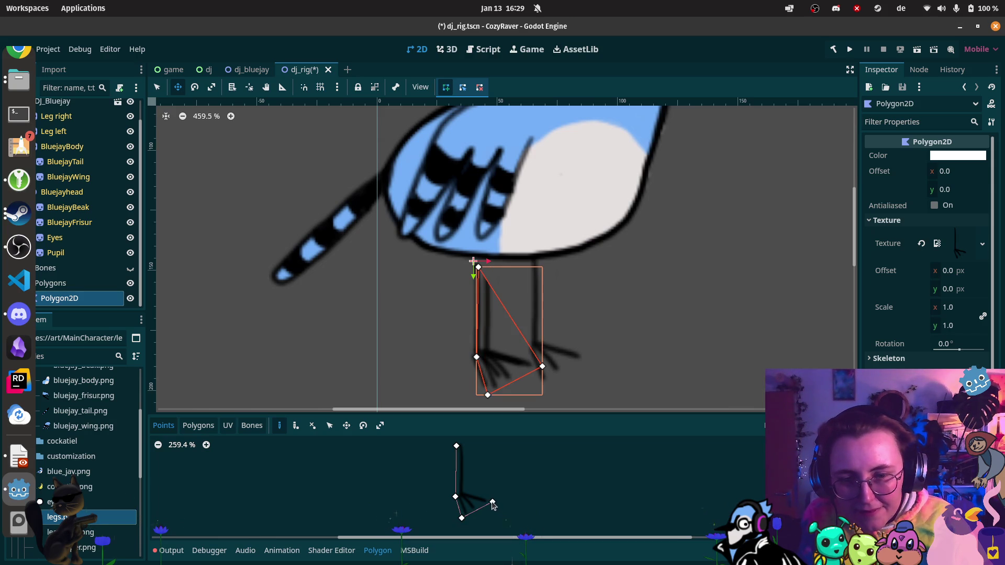
left_click(464, 493)
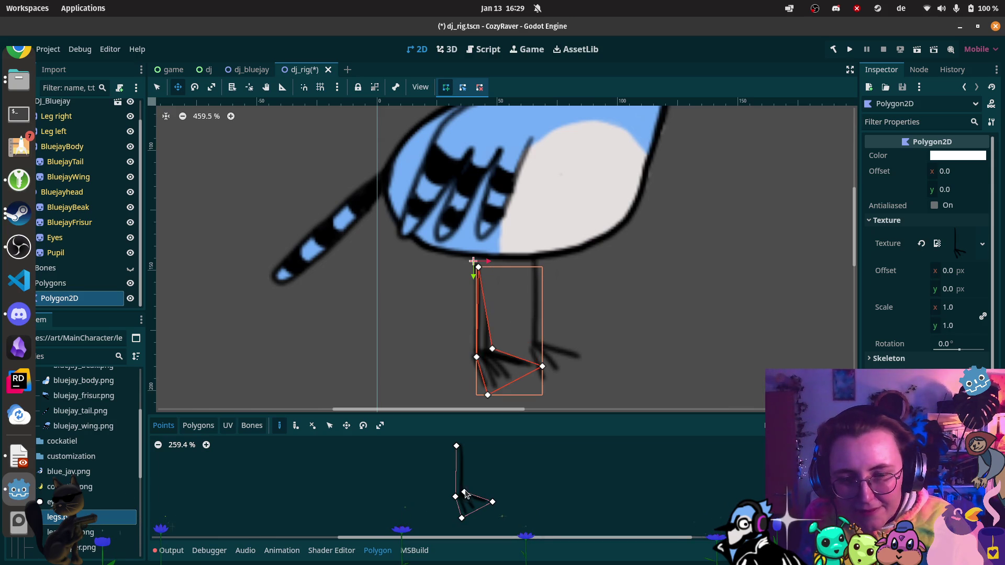
left_click(466, 444)
left_click(456, 446)
Step: Nudge the foot point to fit the toes, then undo the first outline
scroll(474, 492, "up", 5)
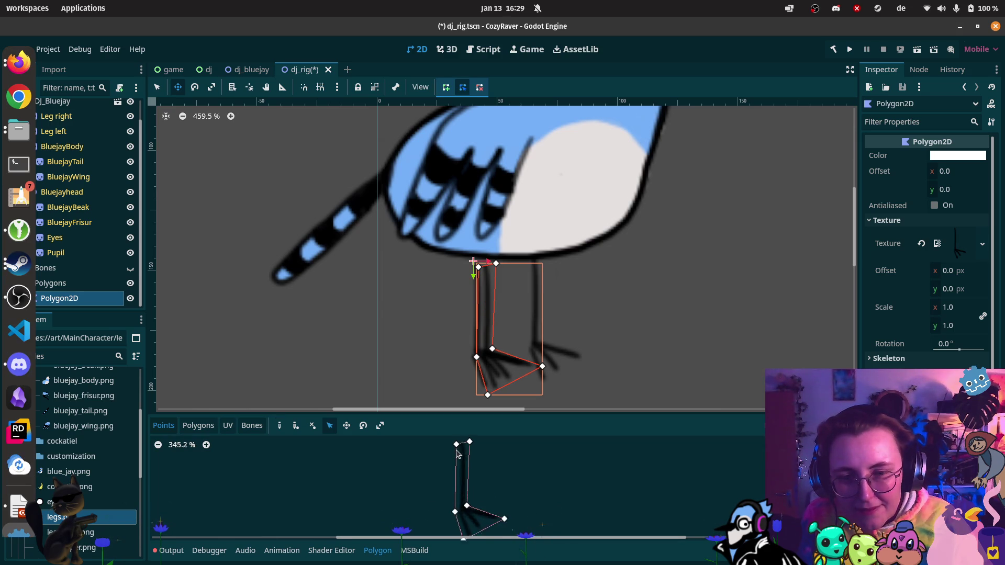
scroll(480, 499, "down", 3)
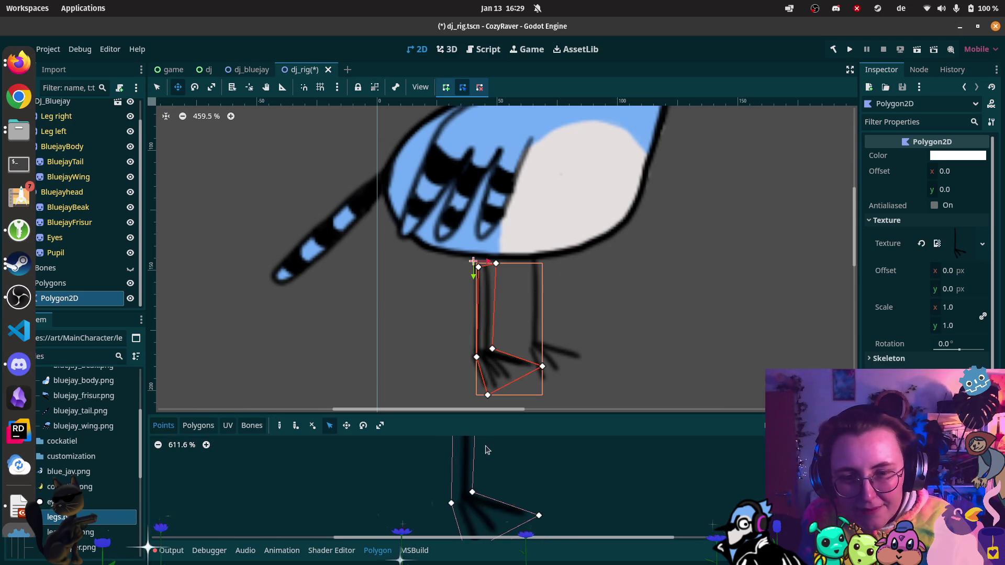
left_click_drag(473, 492, 476, 492)
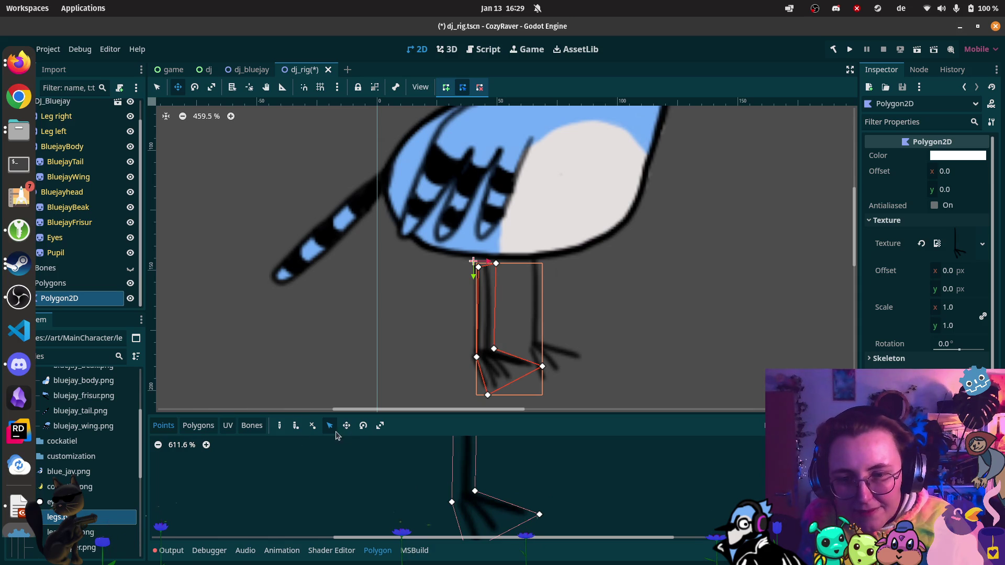
mouse_move(478, 493)
left_mouse_down()
mouse_move(495, 471)
mouse_move(533, 479)
mouse_move(478, 500)
mouse_move(476, 488)
left_mouse_up()
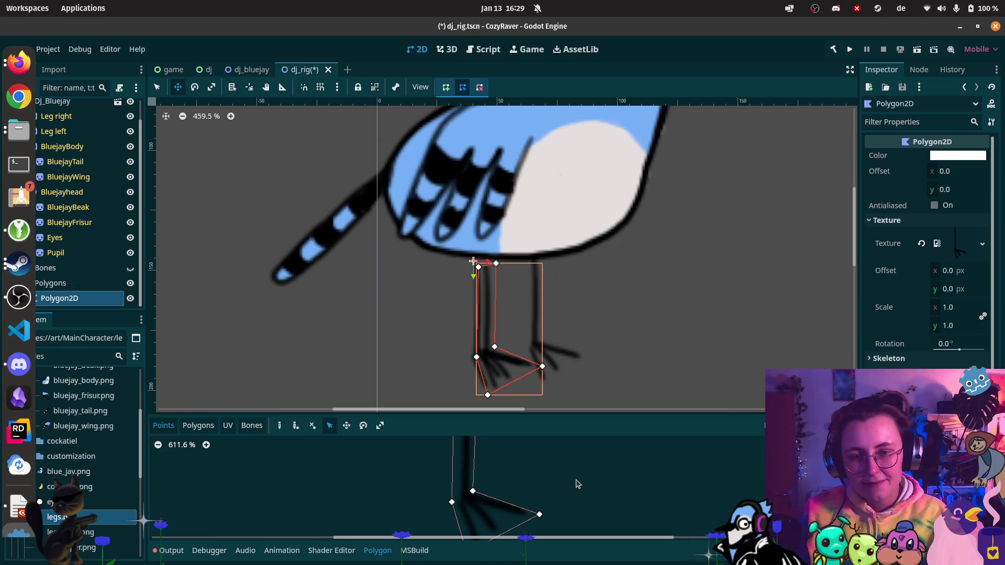
key("ctrl+z")
Step: Redraw the leg as a seven-point outline from hip down to toe tip and back
scroll(557, 452, "down", 2)
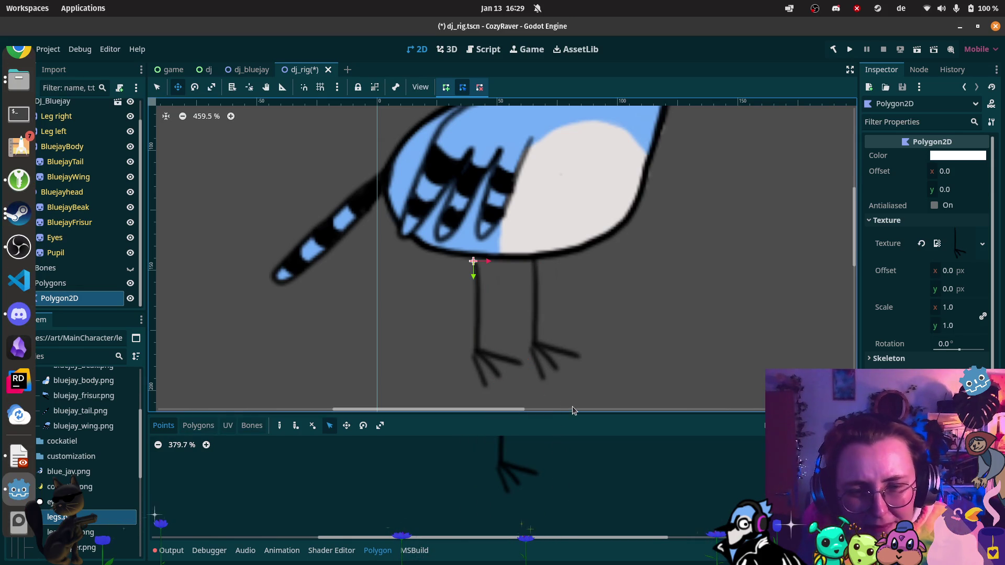
scroll(492, 456, "down", 2)
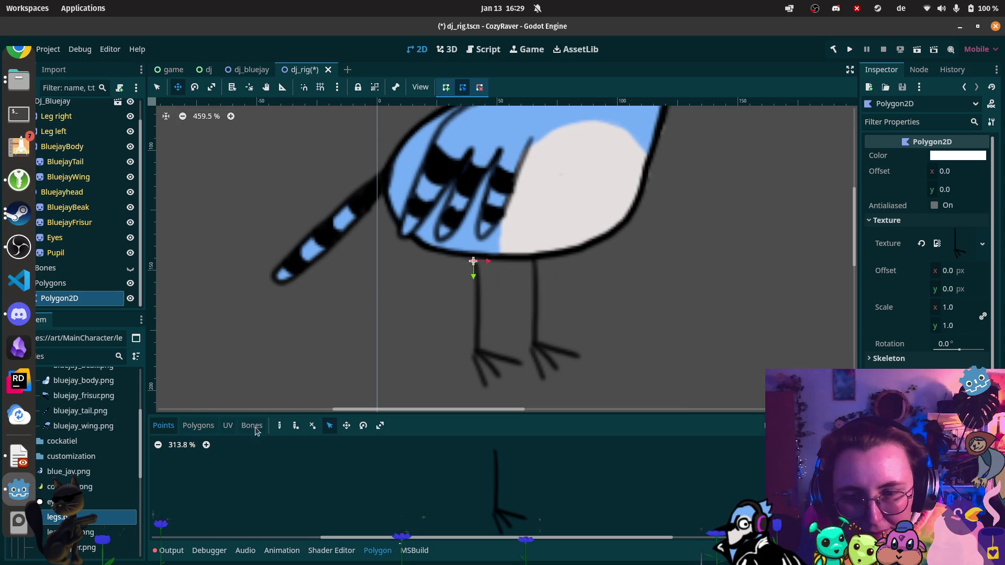
left_click(279, 426)
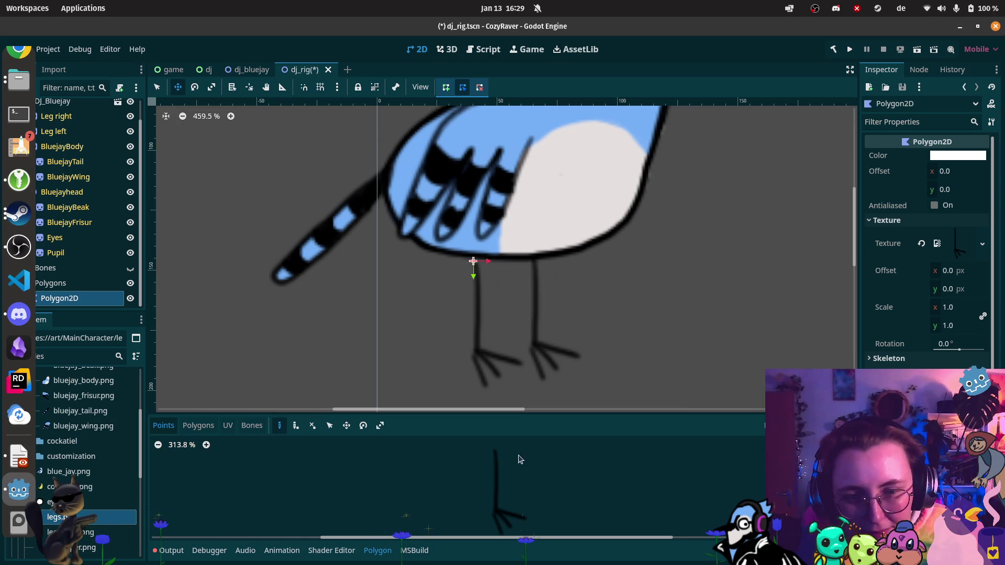
left_click(489, 449)
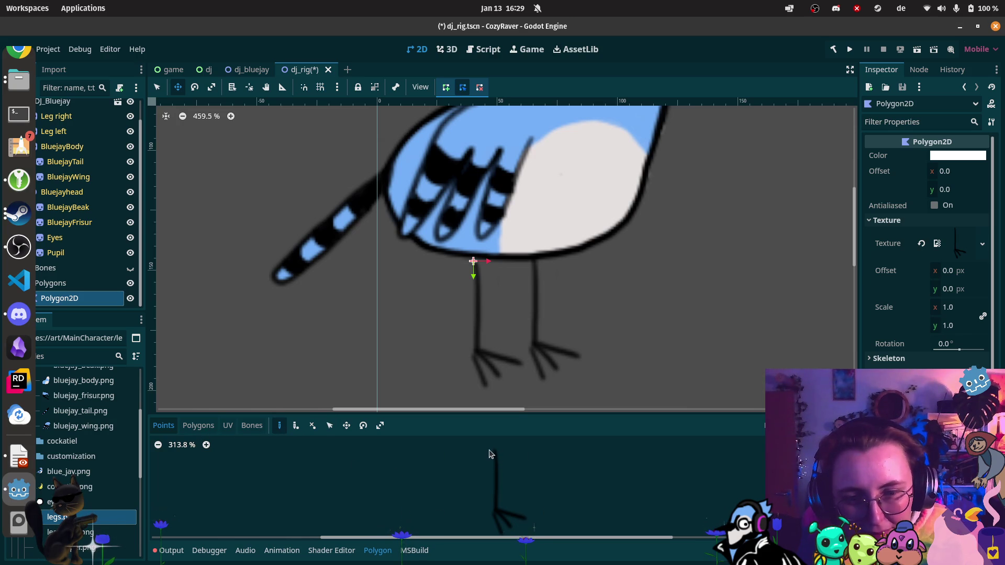
left_click(489, 519)
scroll(503, 471, "down", 2)
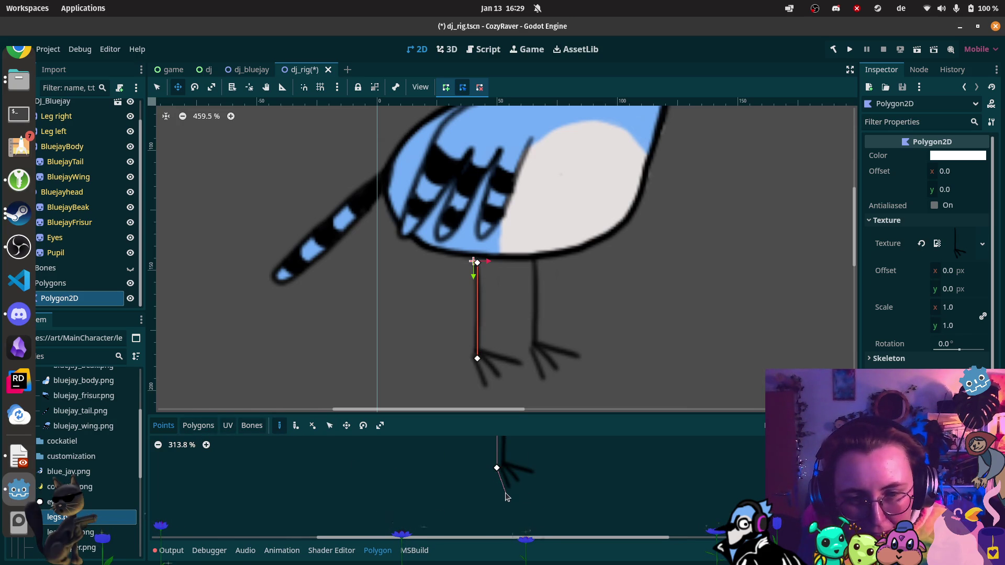
left_click(506, 492)
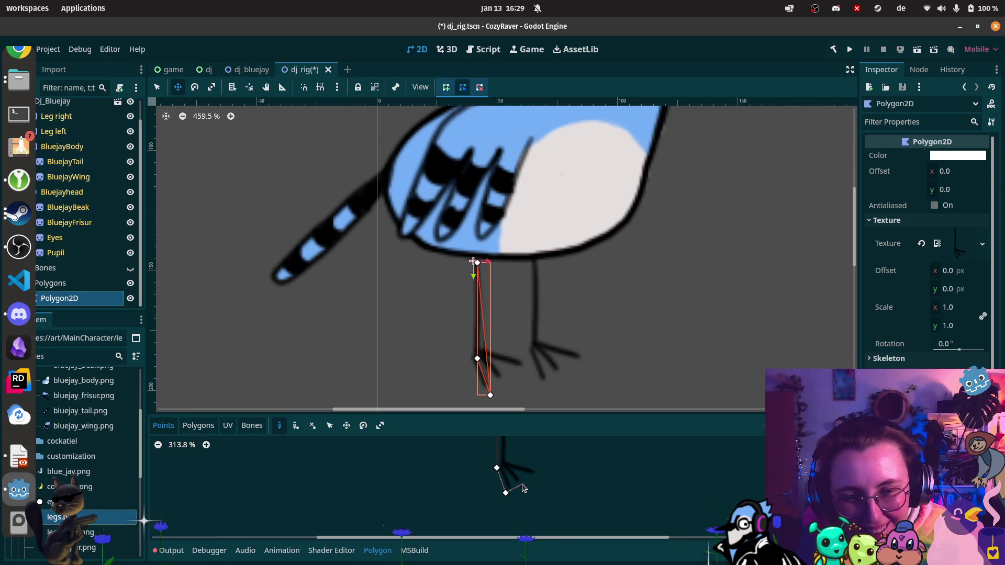
left_click(522, 484)
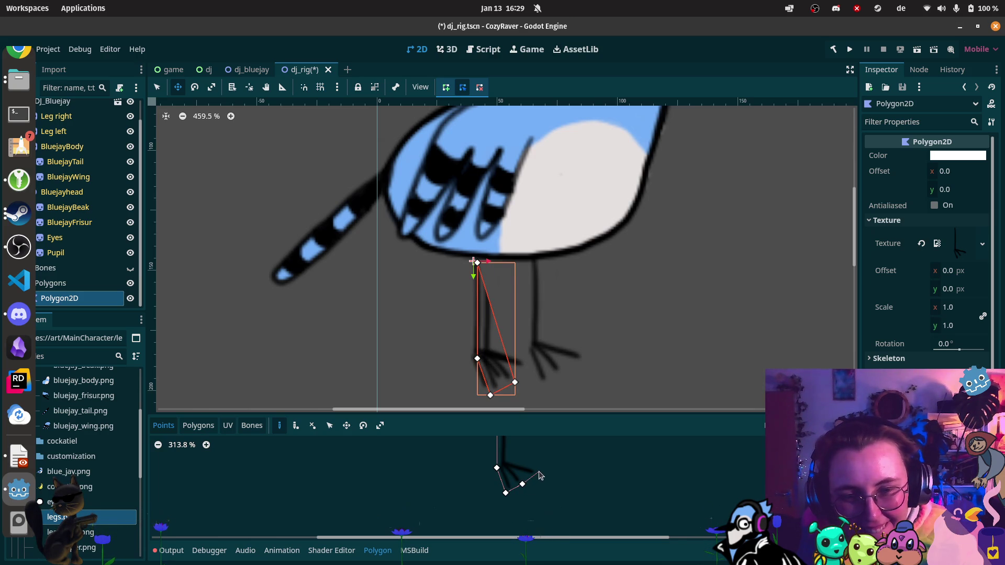
left_click(543, 473)
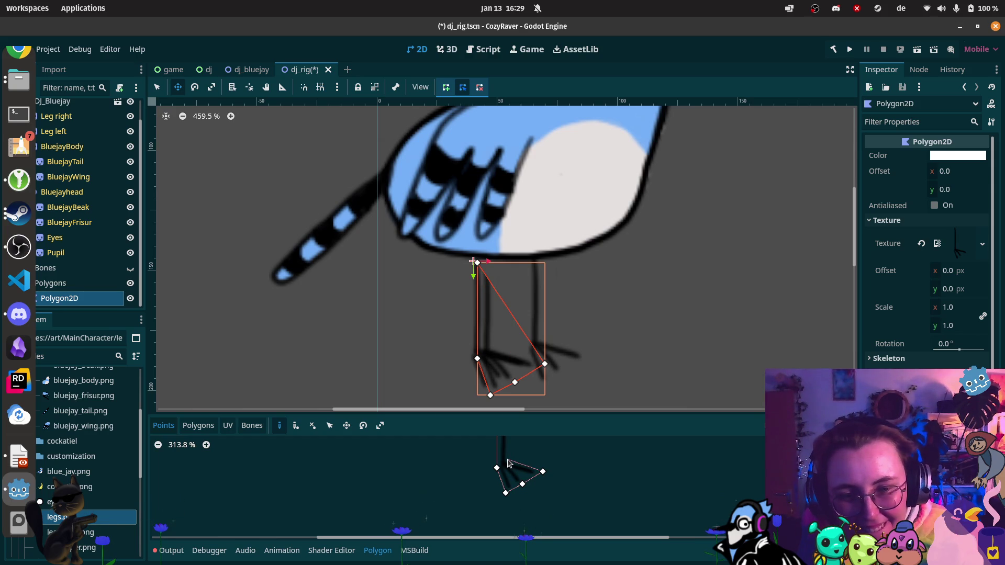
left_click(510, 460)
left_click_drag(509, 460, 505, 512)
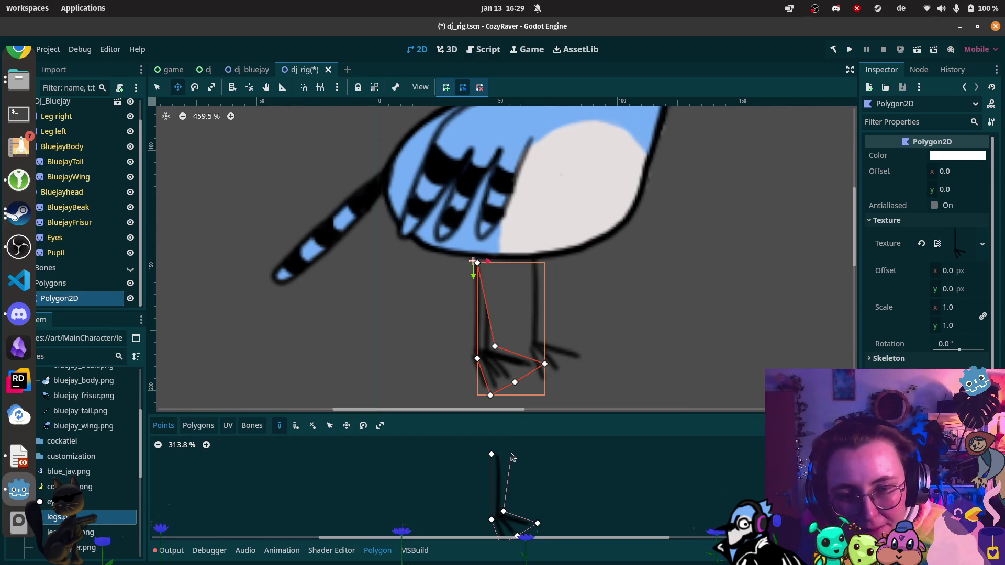
left_click(503, 453)
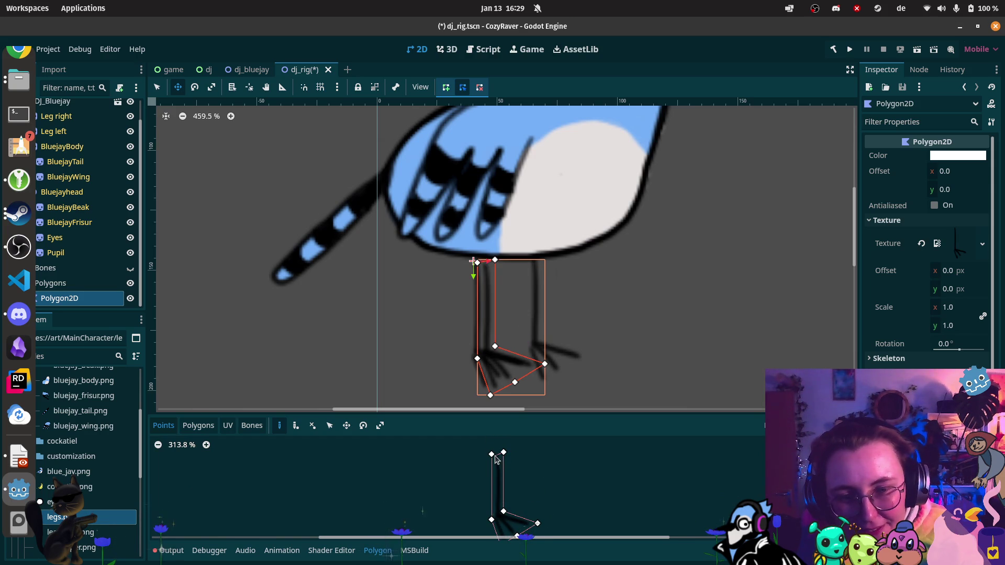
left_click(492, 455)
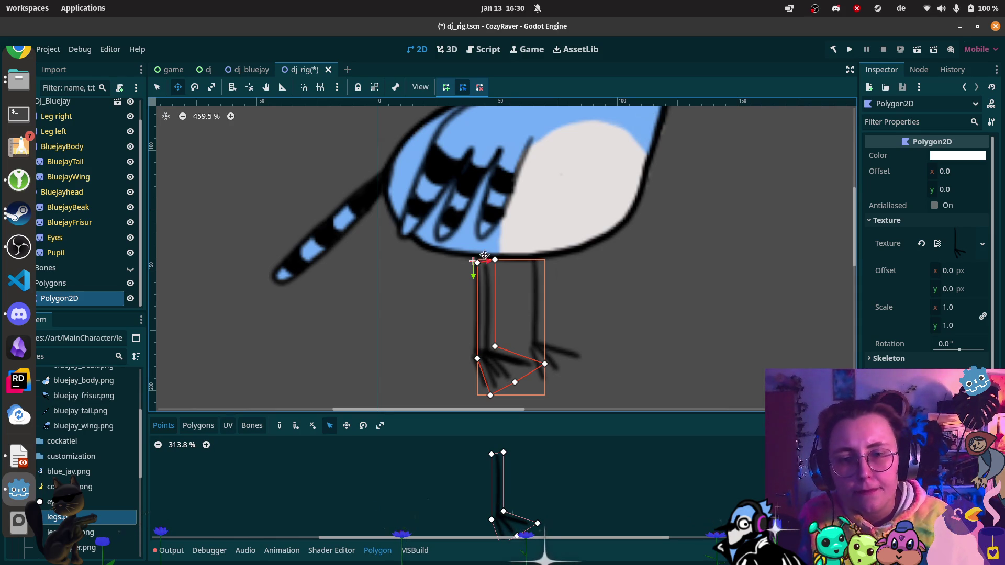
Step: Shift the leg polygon slightly up and left and set its Skeleton to Bones
left_click_drag(495, 279, 484, 273)
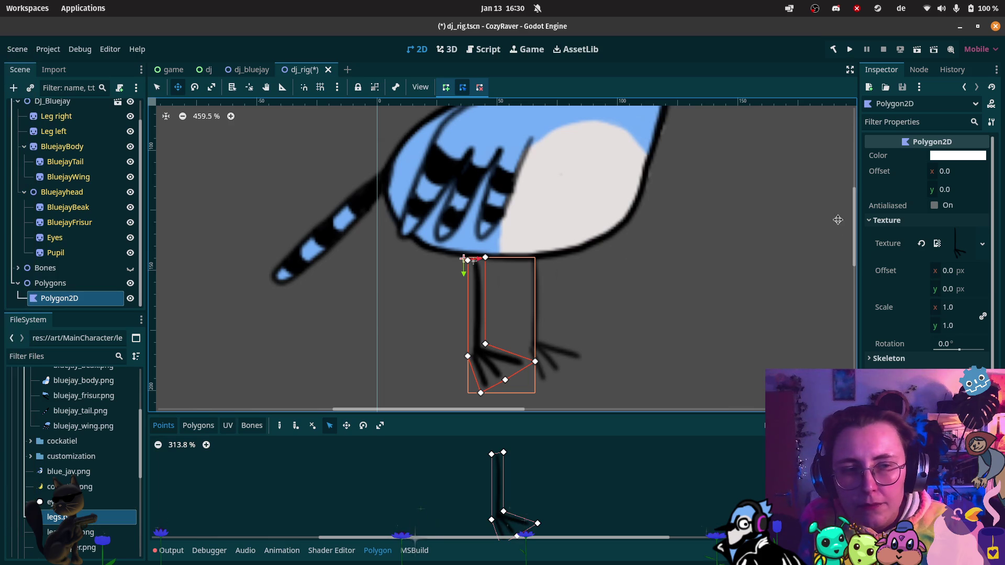
left_click(888, 358)
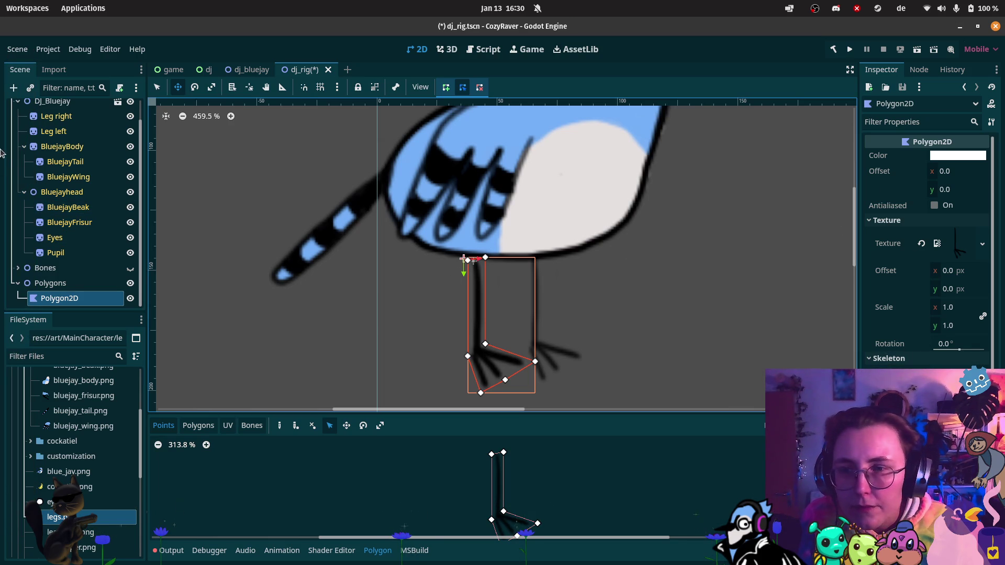
scroll(68, 152, "up", 2)
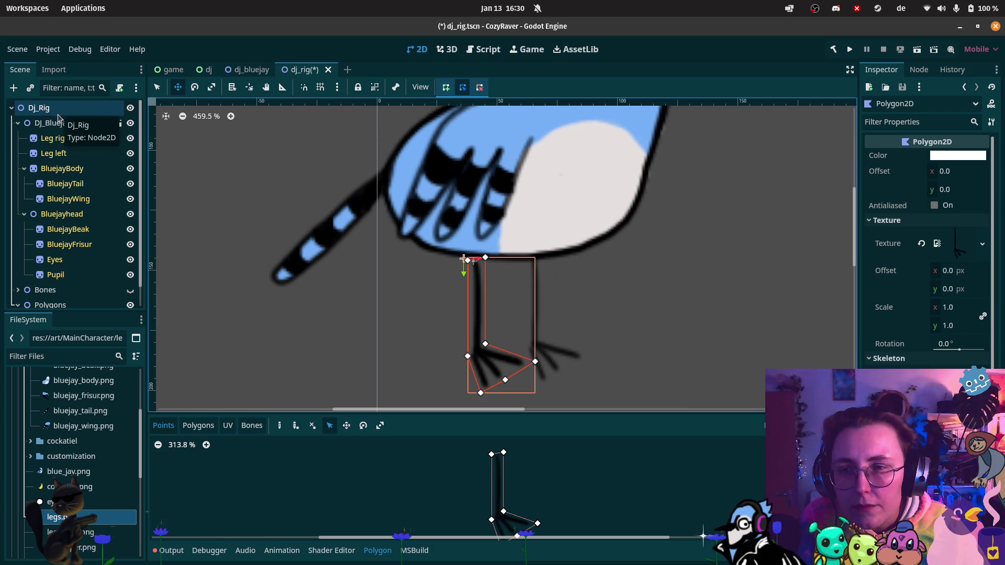
mouse_move(59, 291)
left_mouse_down()
mouse_move(950, 273)
mouse_move(955, 366)
left_mouse_up()
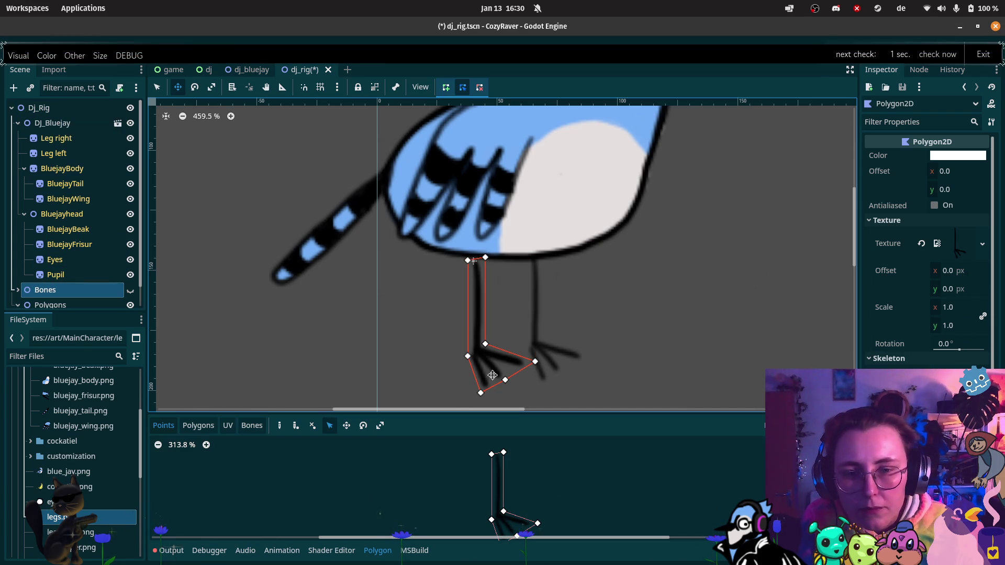
Step: Look through the Bones, Polygons and Points tabs of the polygon editor
left_click(251, 426)
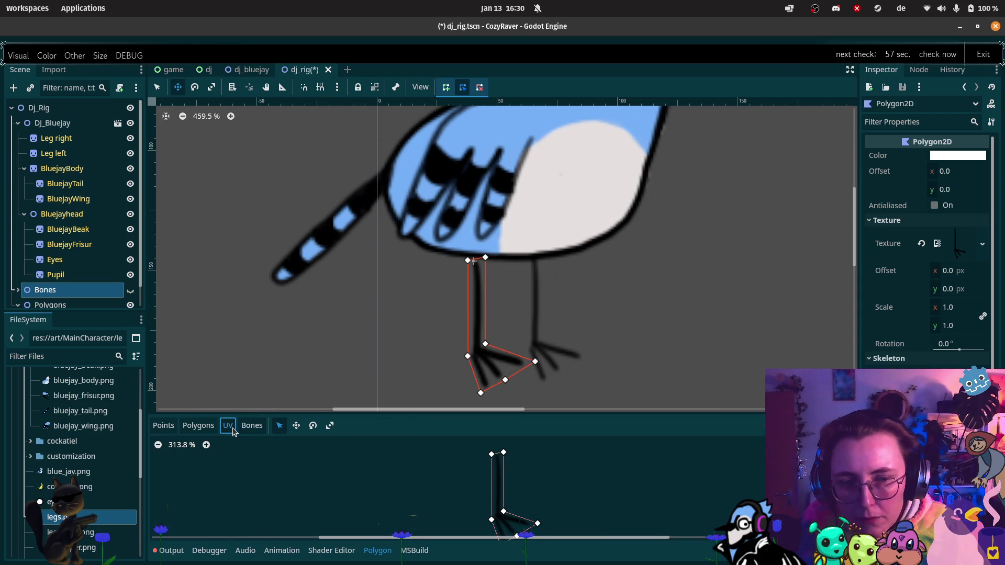
left_click(198, 425)
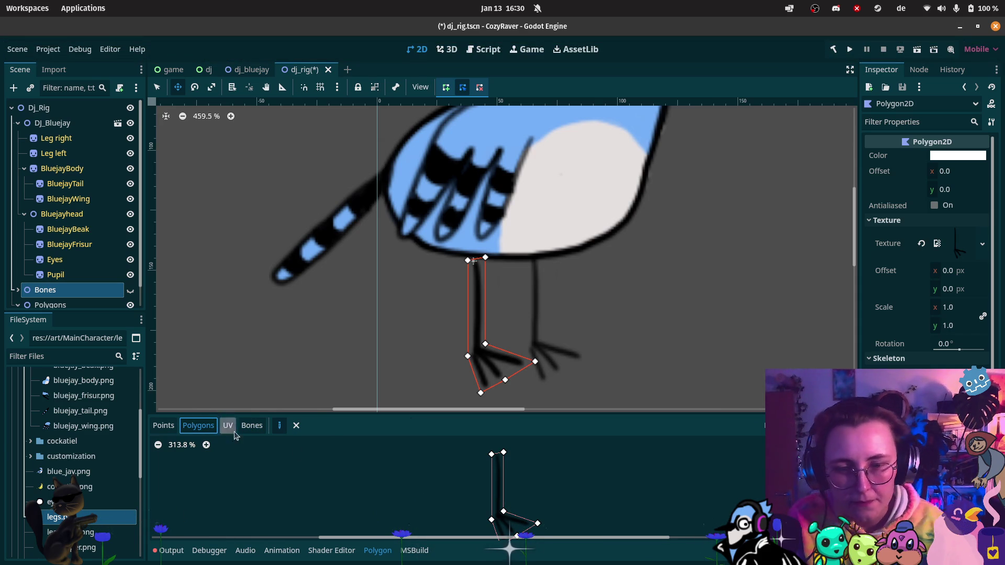
left_click(164, 425)
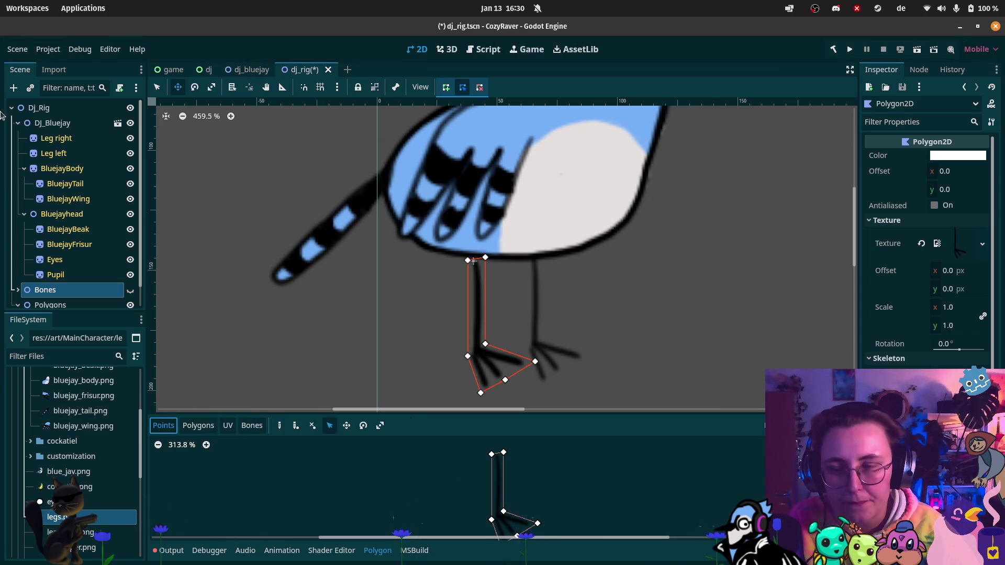
mouse_move(4, 108)
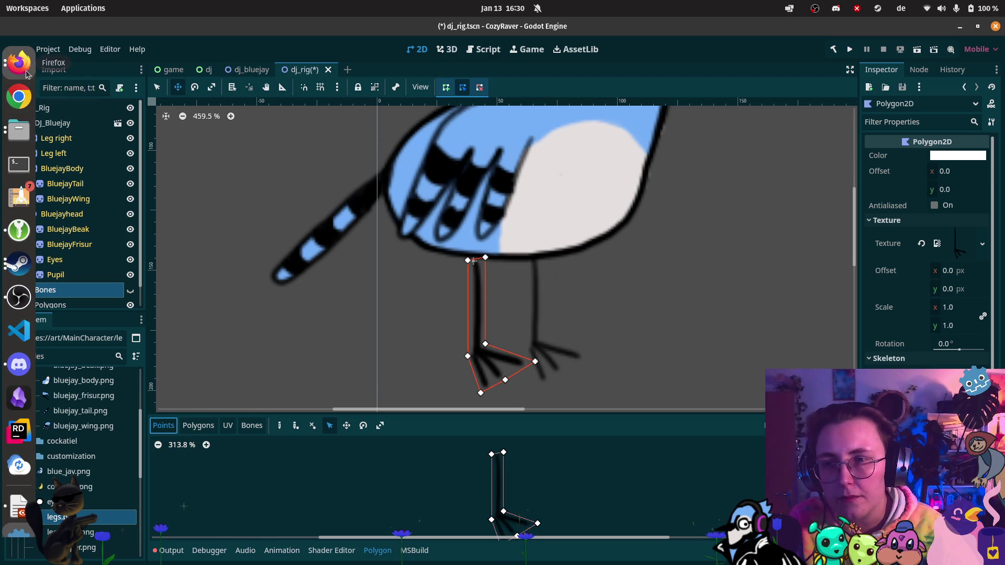
left_click(19, 63)
left_click(115, 163)
left_click(453, 351)
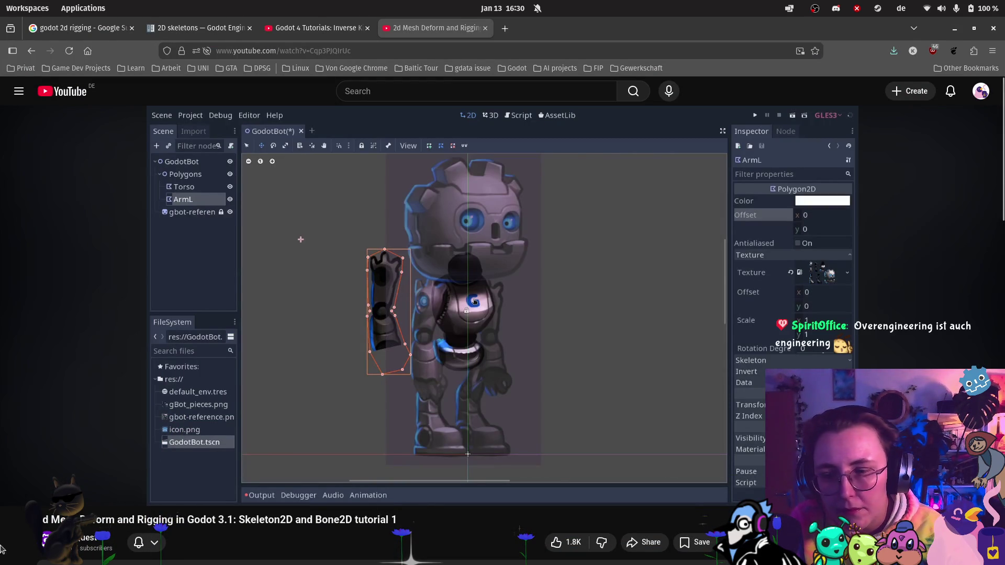
mouse_move(9, 527)
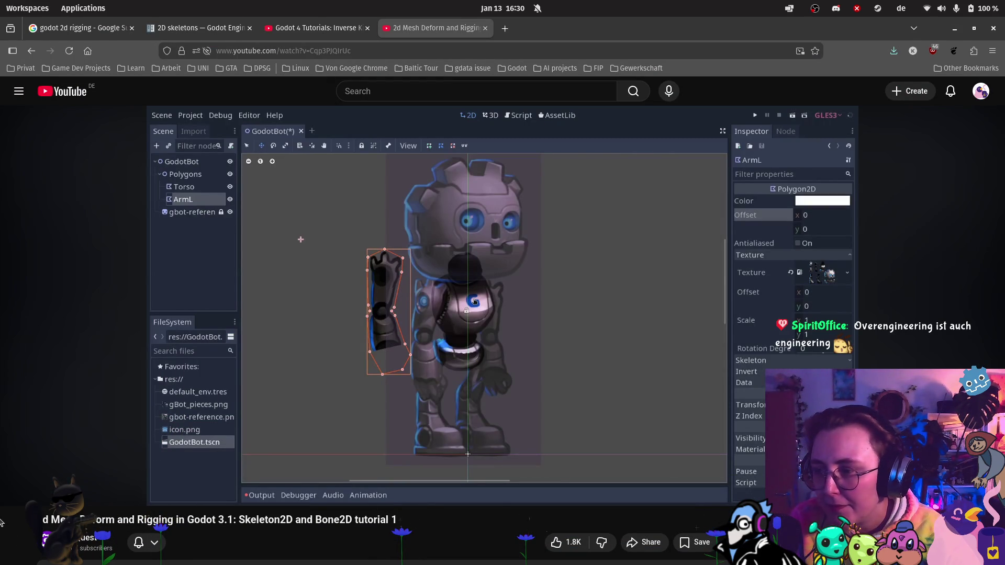
left_click(8, 521)
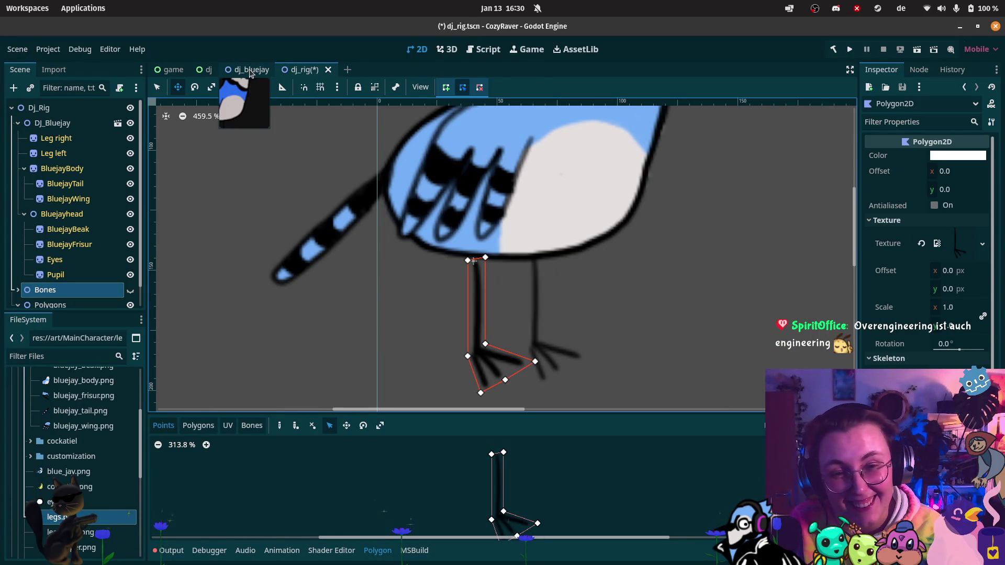
Step: Rename the leg Polygon2D under Polygons to 'Leg'
scroll(687, 261, "down", 3)
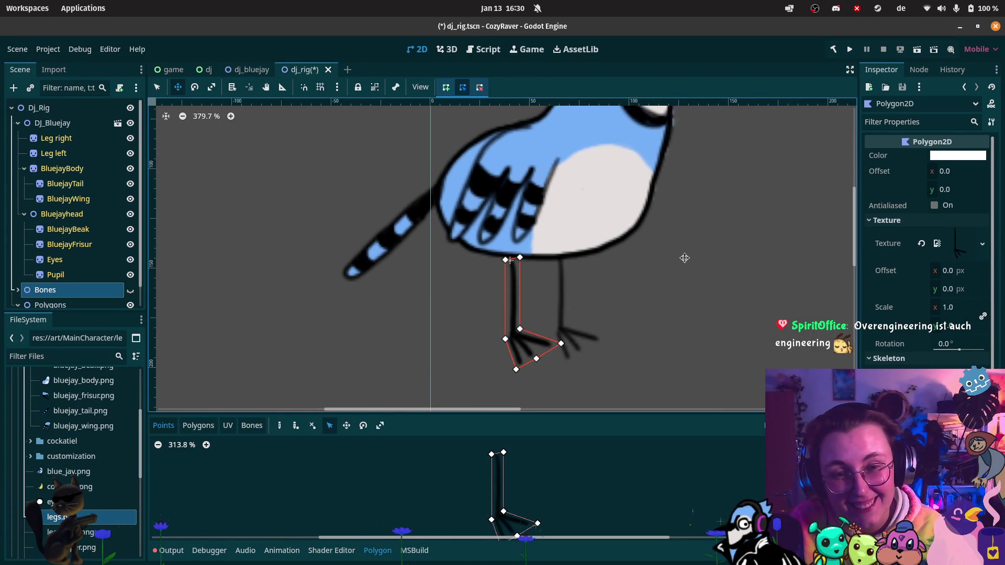
scroll(655, 253, "down", 2)
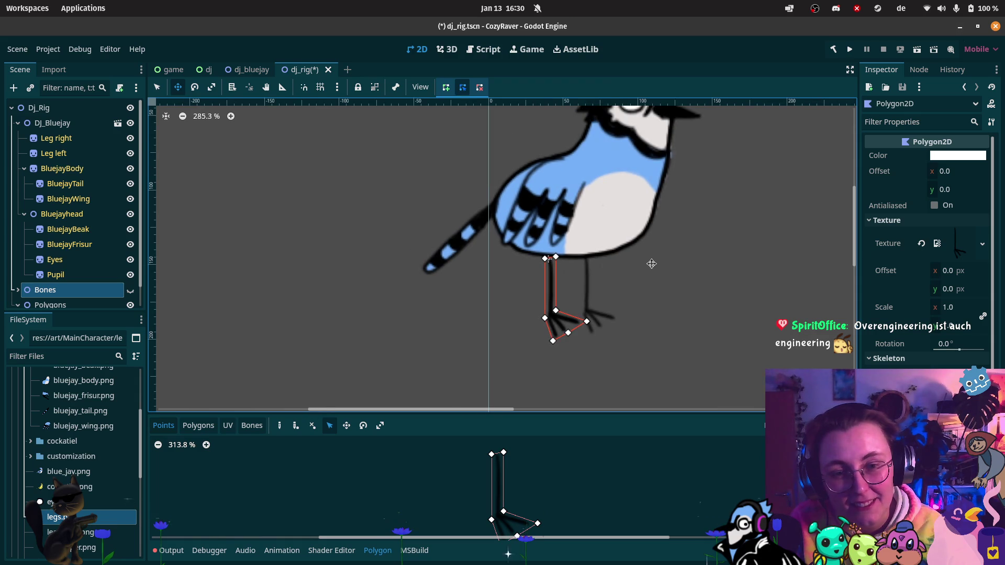
scroll(646, 263, "up", 3)
scroll(630, 261, "up", 2)
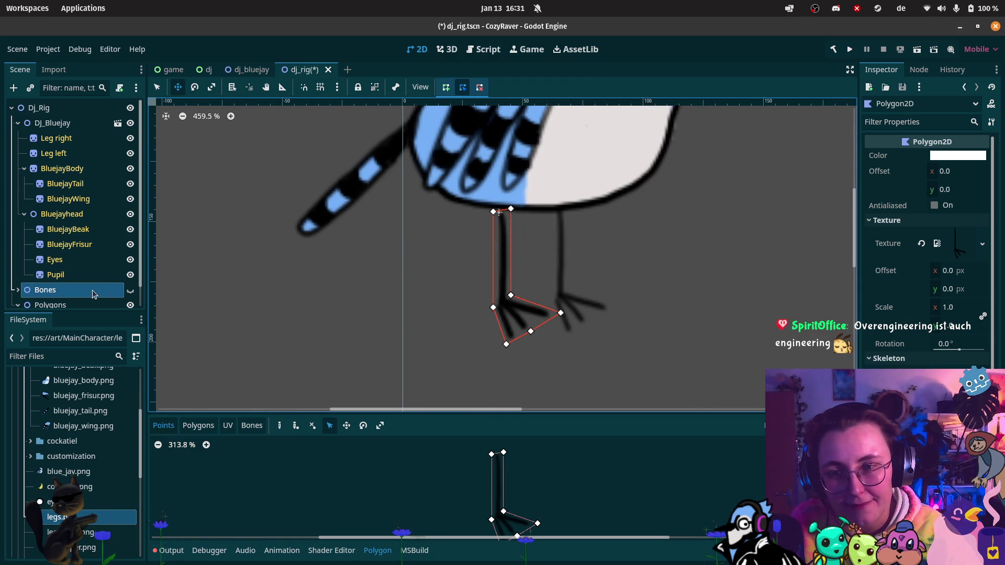
scroll(78, 296, "down", 1)
double_click(68, 299)
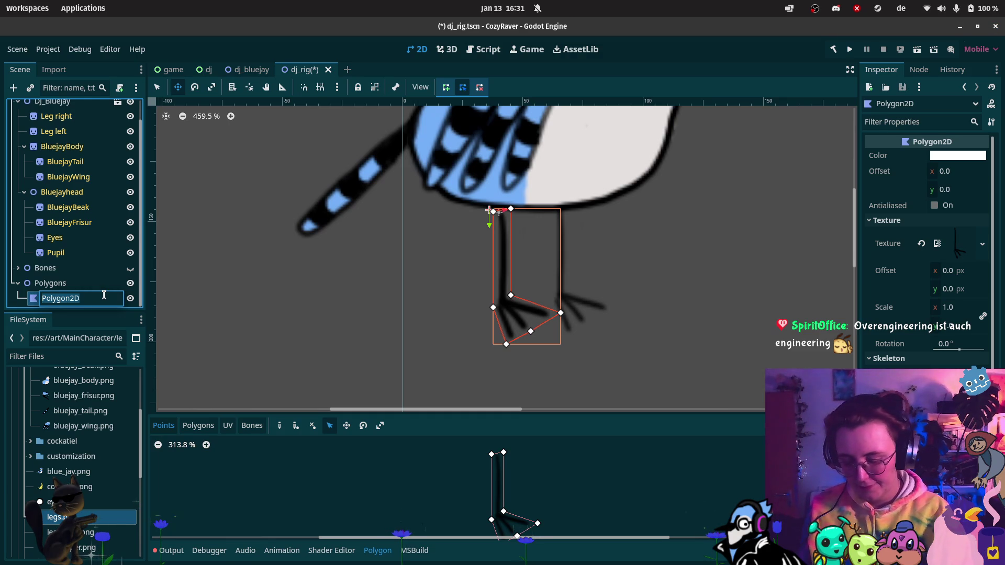
type("Leg")
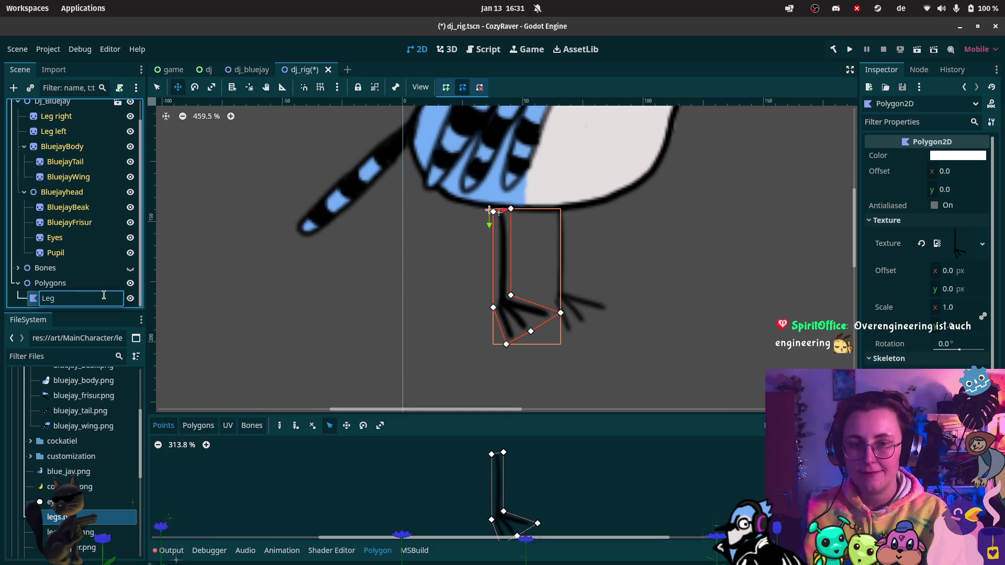
left_click(89, 119)
Step: Change the polygon's name from Leg to LegL and reselect it
left_click(79, 131)
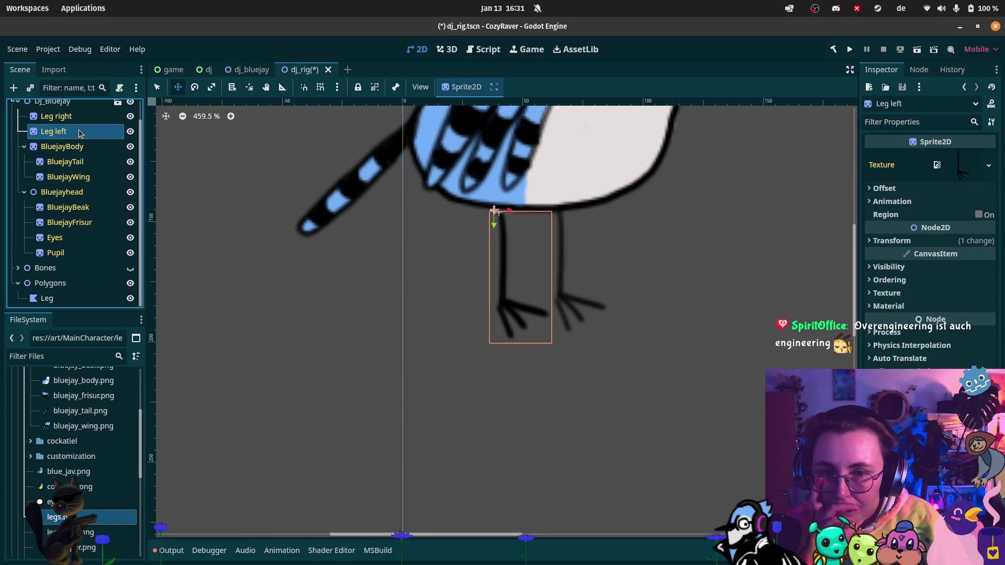
left_click(76, 296)
left_click(76, 295)
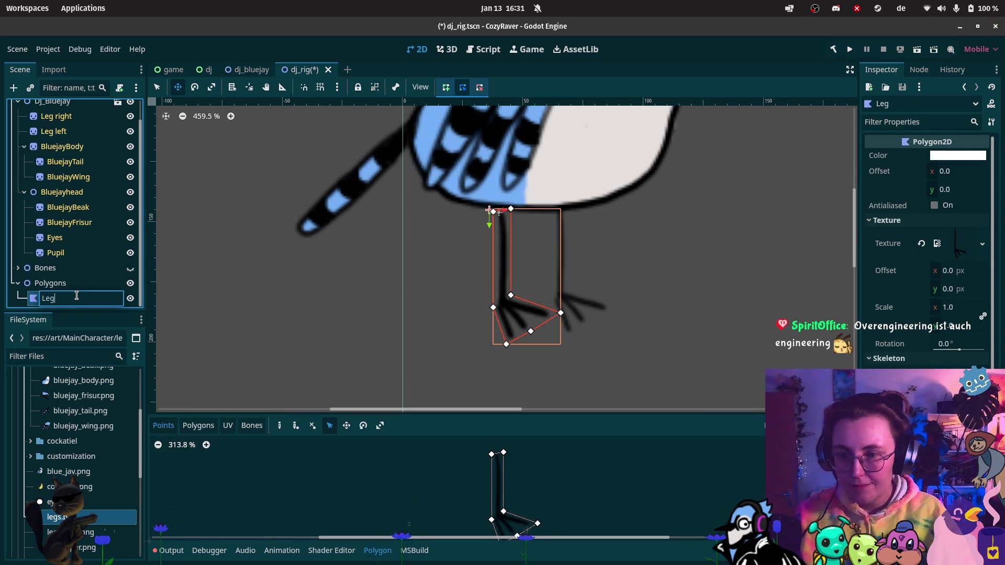
type("L")
key("Return")
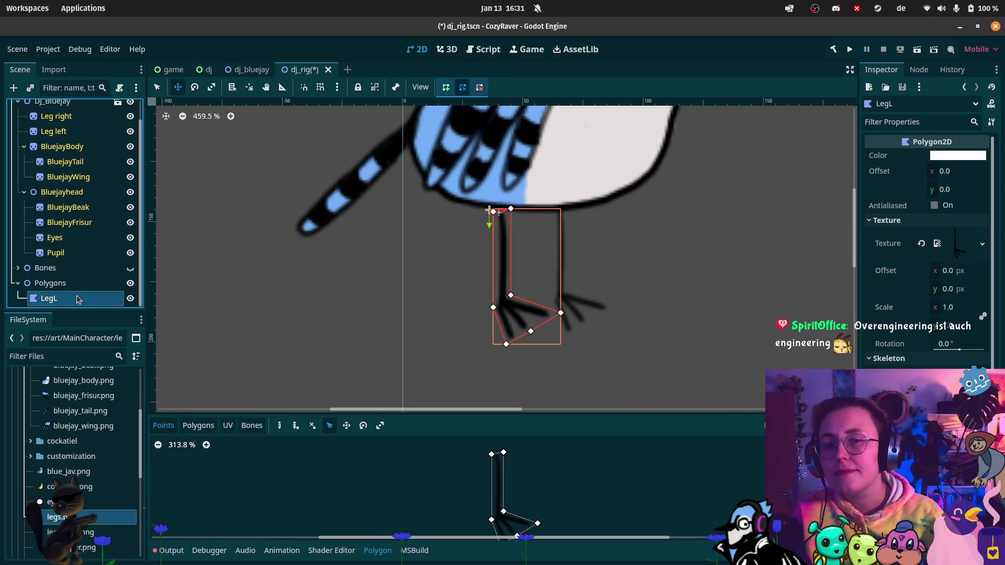
left_click(68, 300)
left_click(69, 288)
left_click(66, 297)
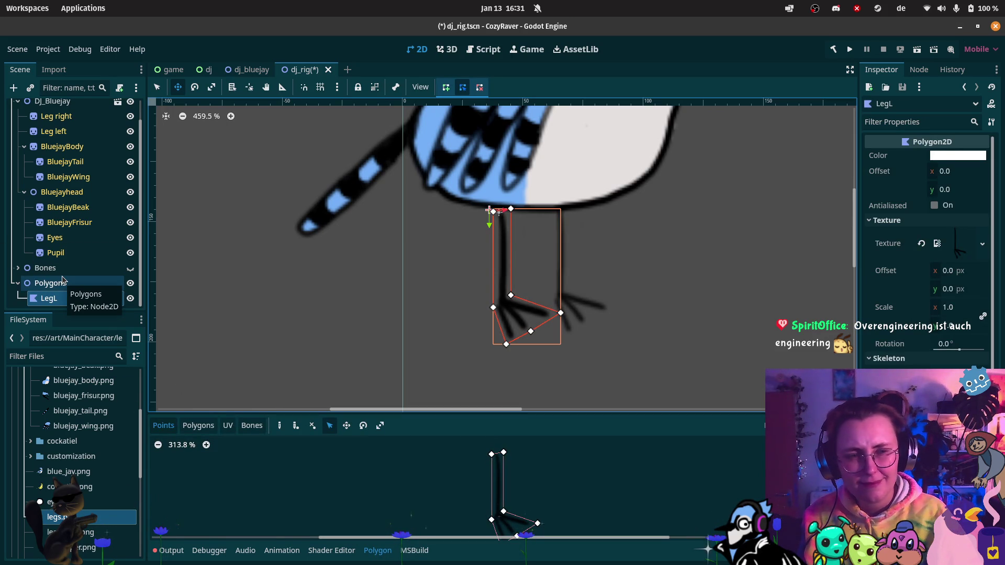
Step: Duplicate LegL as LegR and move it over the bird's other leg
key("ctrl+d")
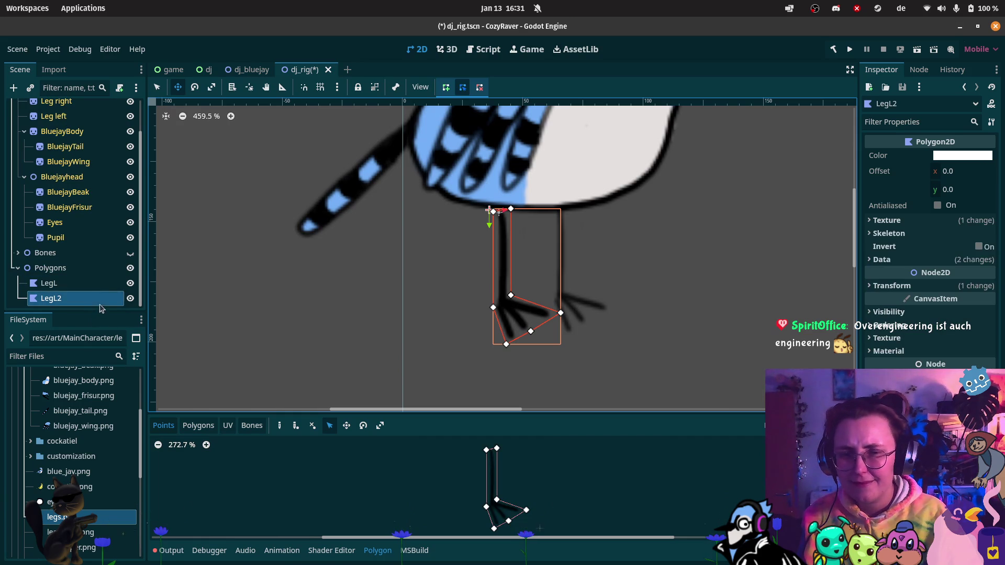
left_click(74, 296)
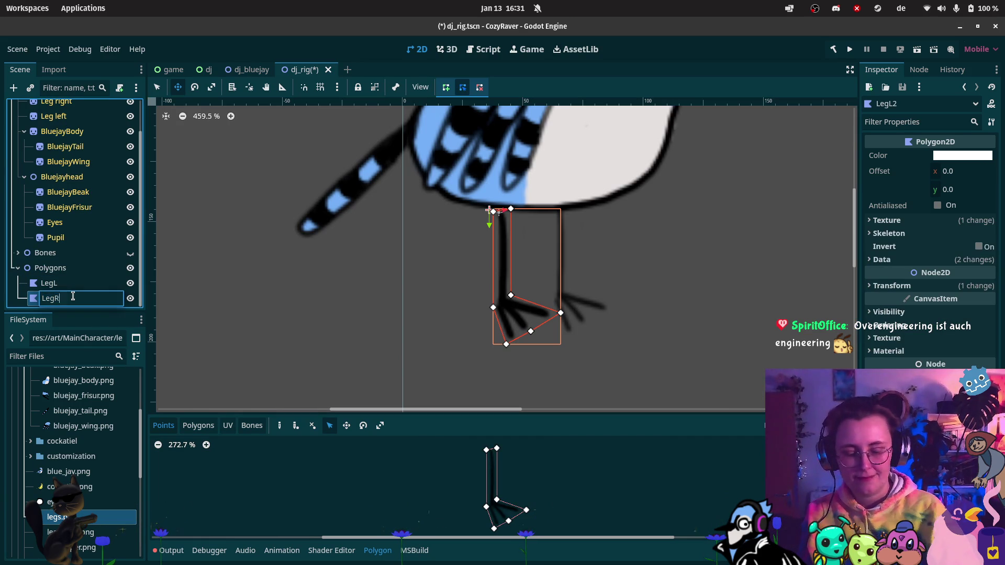
key("Return")
left_click_drag(543, 248, 602, 242)
Step: In dj_bluejay, hide the Leg right and Leg left sprites and save the scene
left_click(260, 71)
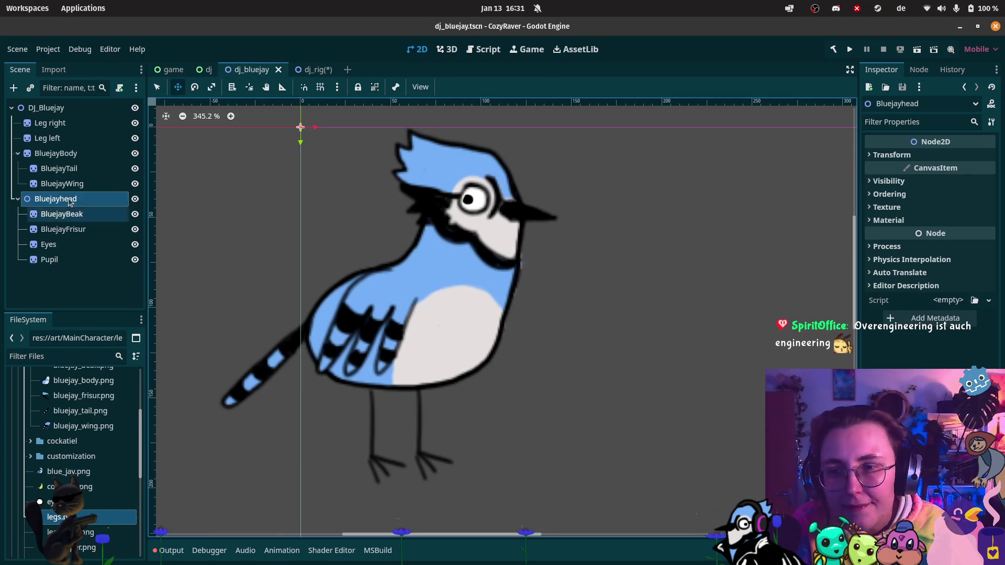
left_click(135, 123)
left_click(135, 138)
key("ctrl+s")
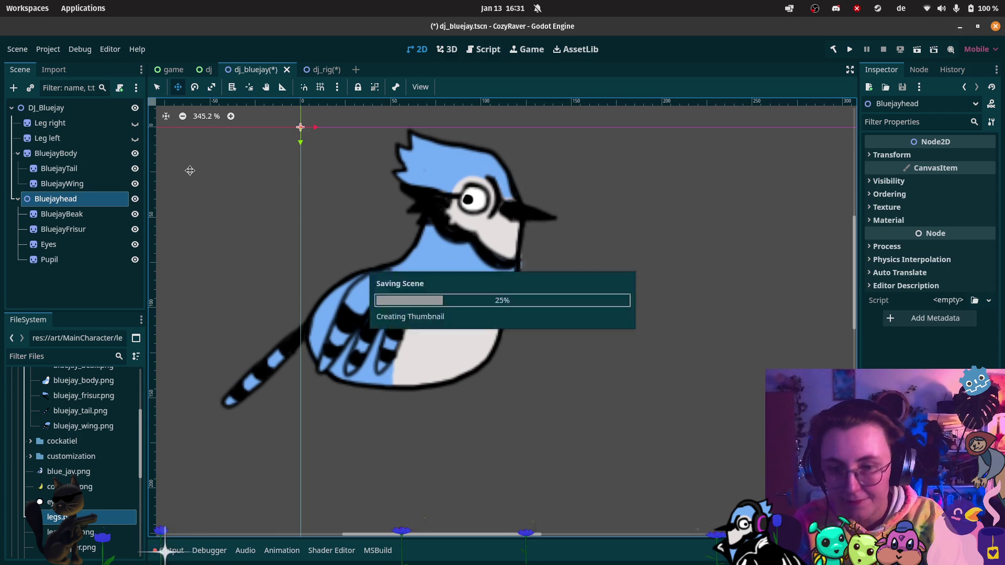
Step: Return to dj_rig, then bring the YouTube rigging tutorial to the front
left_click(325, 70)
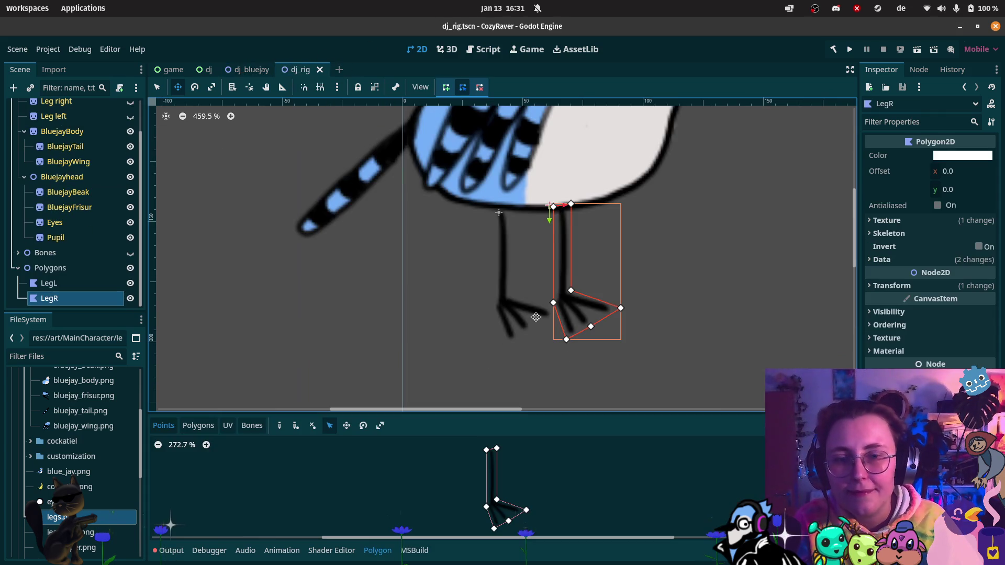
scroll(572, 352, "up", 2)
scroll(597, 340, "down", 1)
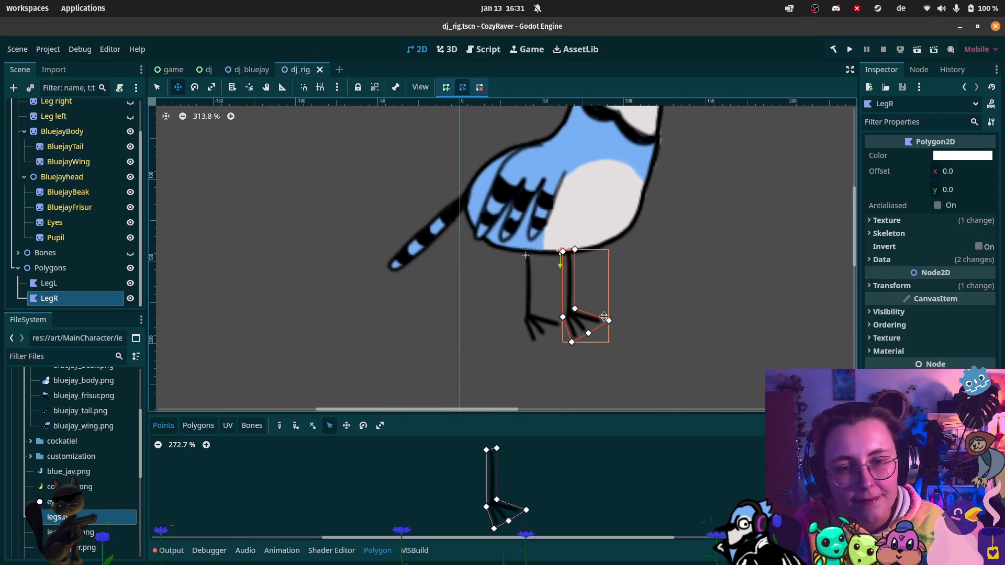
scroll(532, 322, "right", 2)
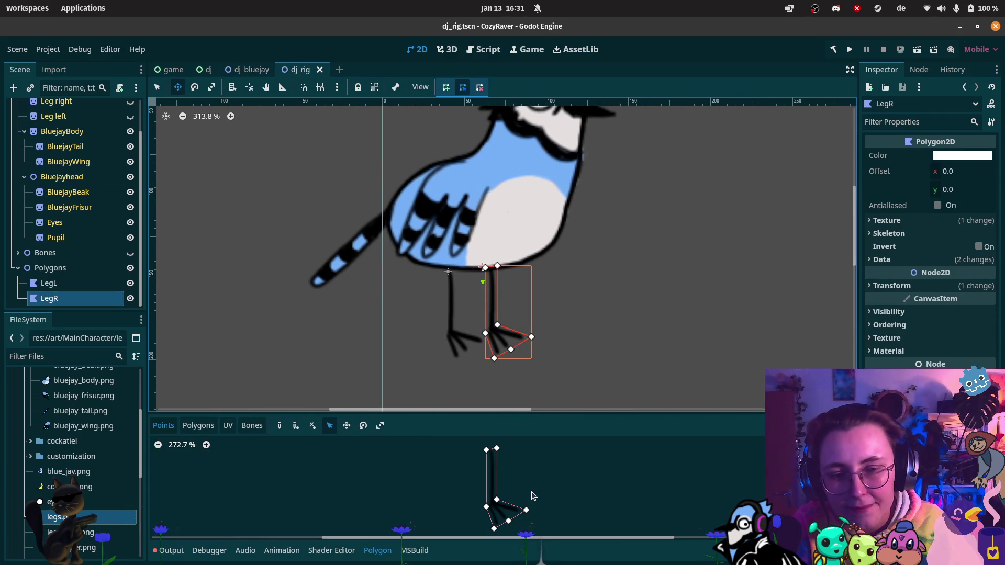
left_click(19, 63)
left_click(127, 156)
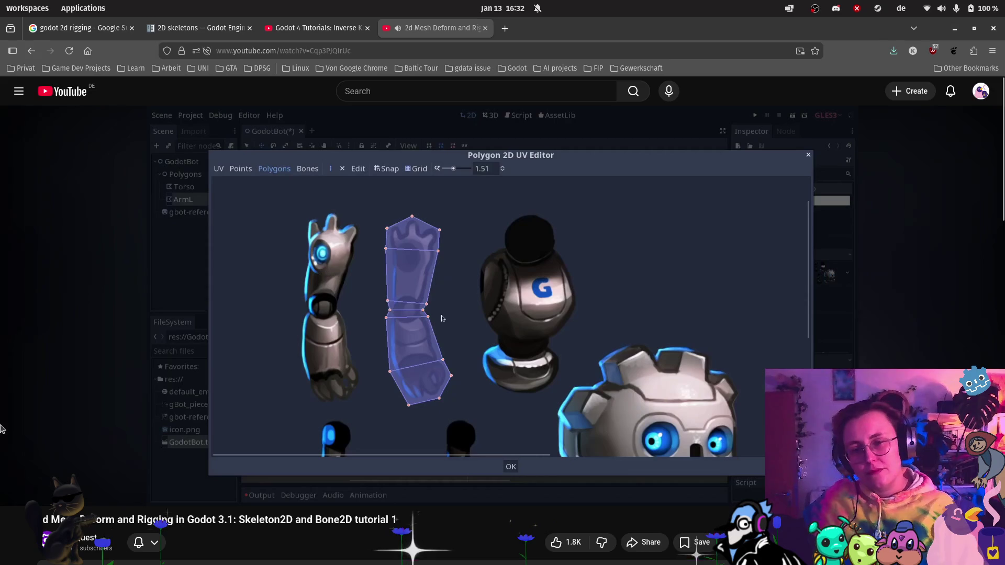
Step: Back in Godot, frame LegR's foot in the polygon editor's Polygons tab
mouse_move(4, 489)
left_click(19, 523)
scroll(499, 485, "up", 3)
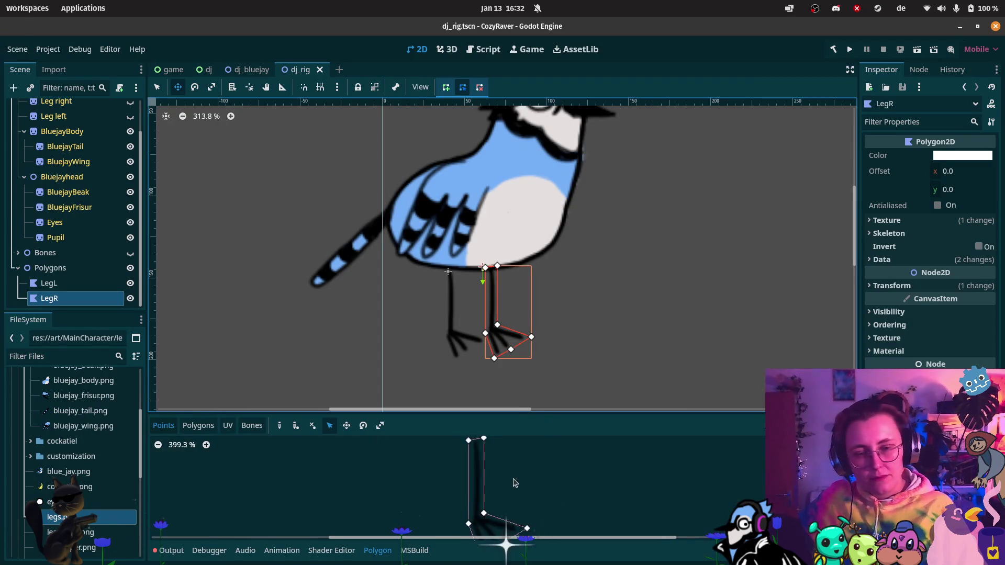
left_click_drag(499, 484, 501, 460)
left_click(198, 425)
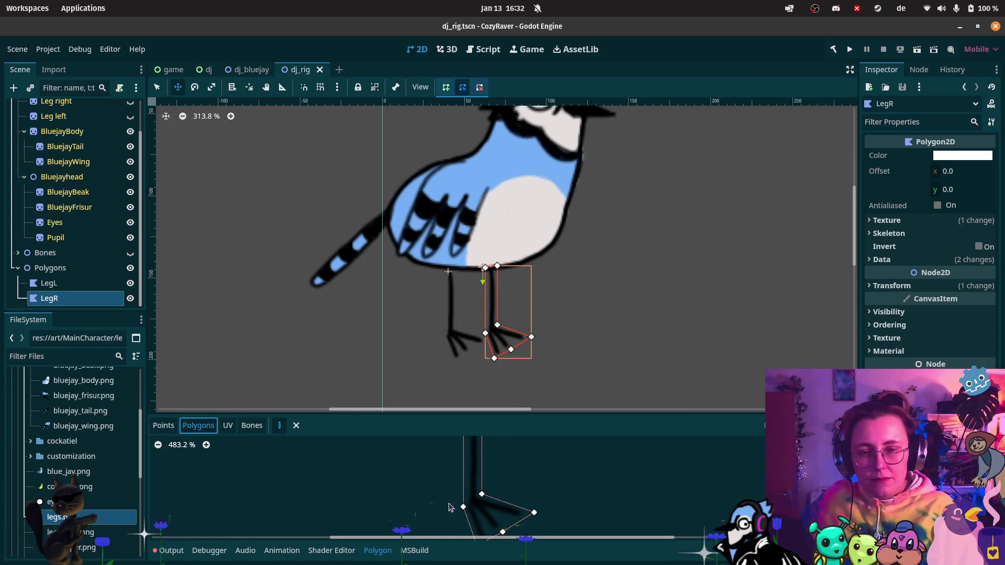
left_click_drag(525, 518, 518, 490)
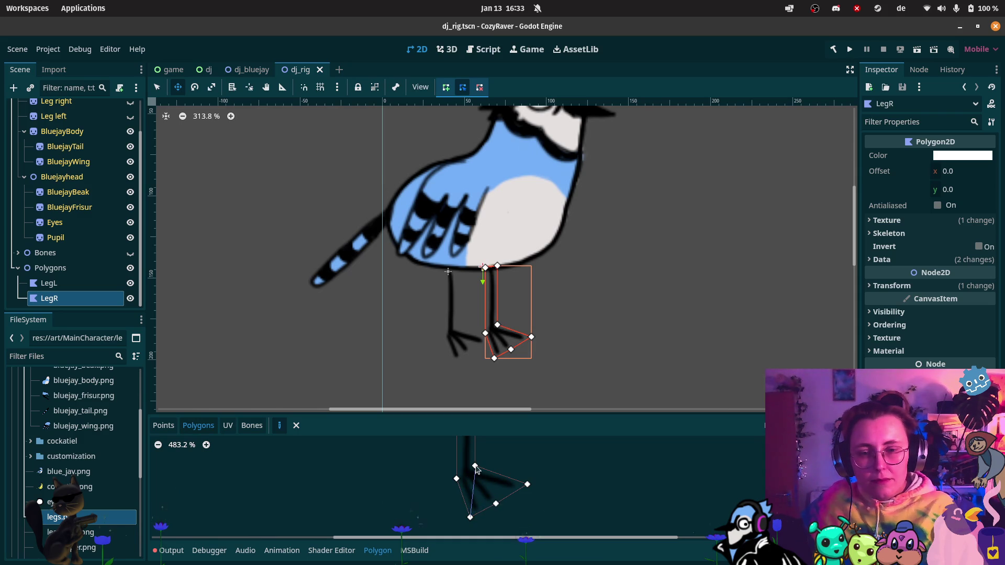
Step: Split LegR's foot into two polygons from its top, left-corner and bottom vertices
left_click(474, 466)
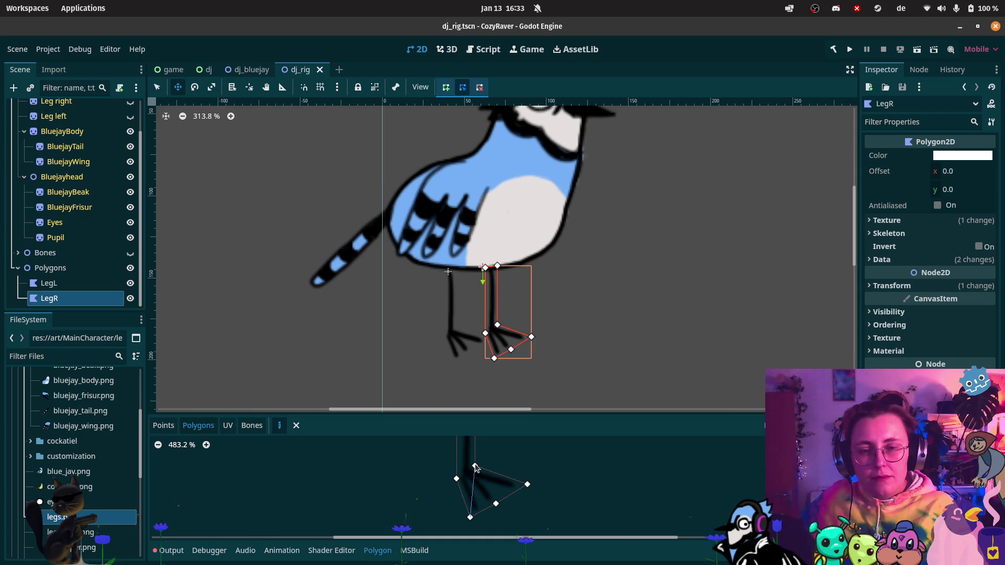
left_click(456, 478)
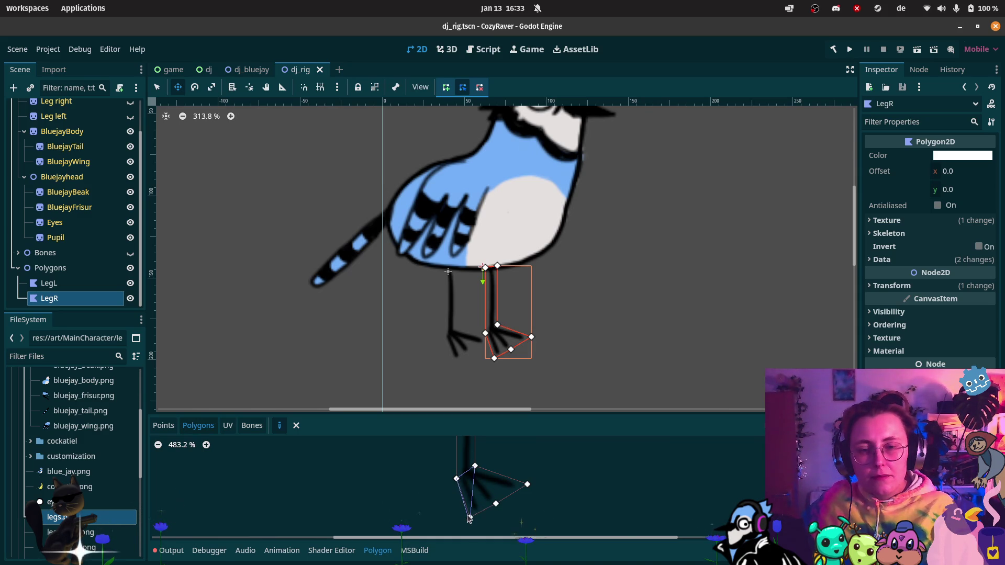
left_click(470, 517)
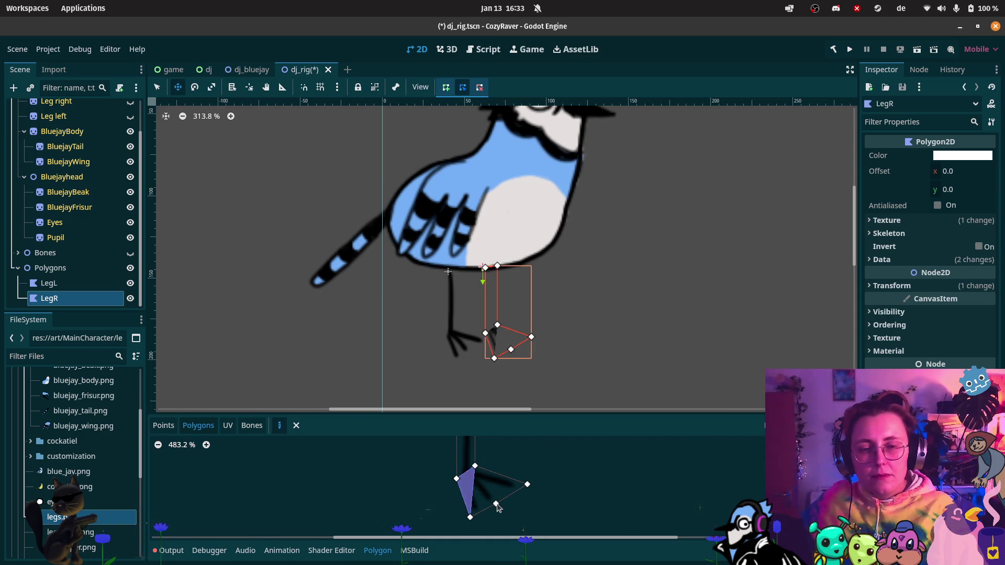
left_click(470, 518)
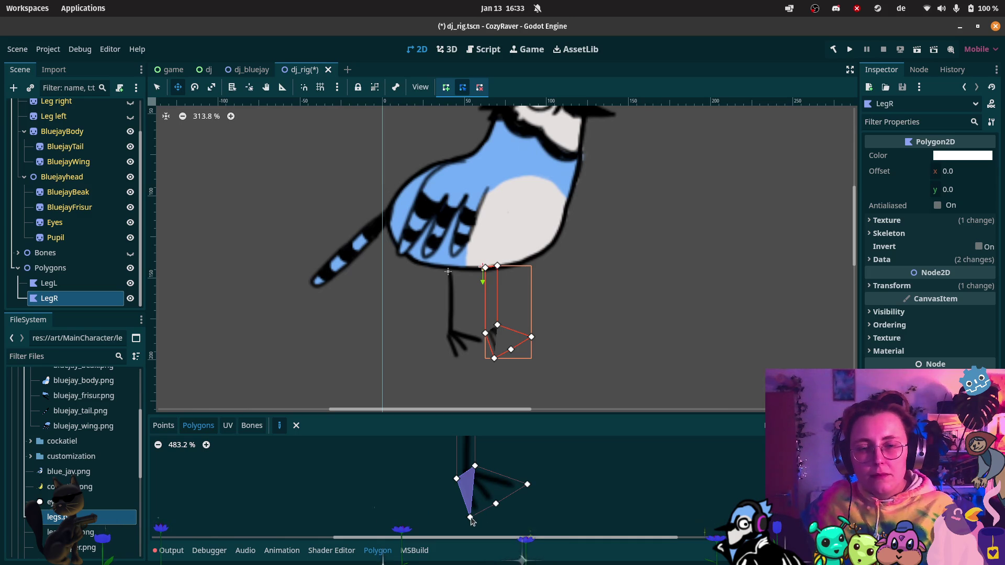
left_click(475, 465)
left_click(470, 517)
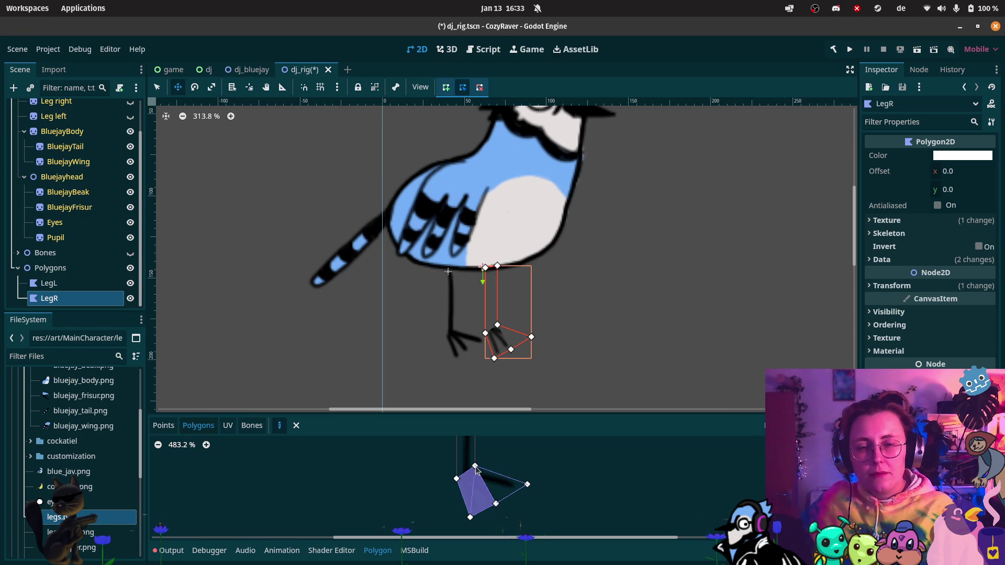
Step: Create LegR's upright shin polygon and save the dj_rig scene
scroll(503, 503, "down", 4)
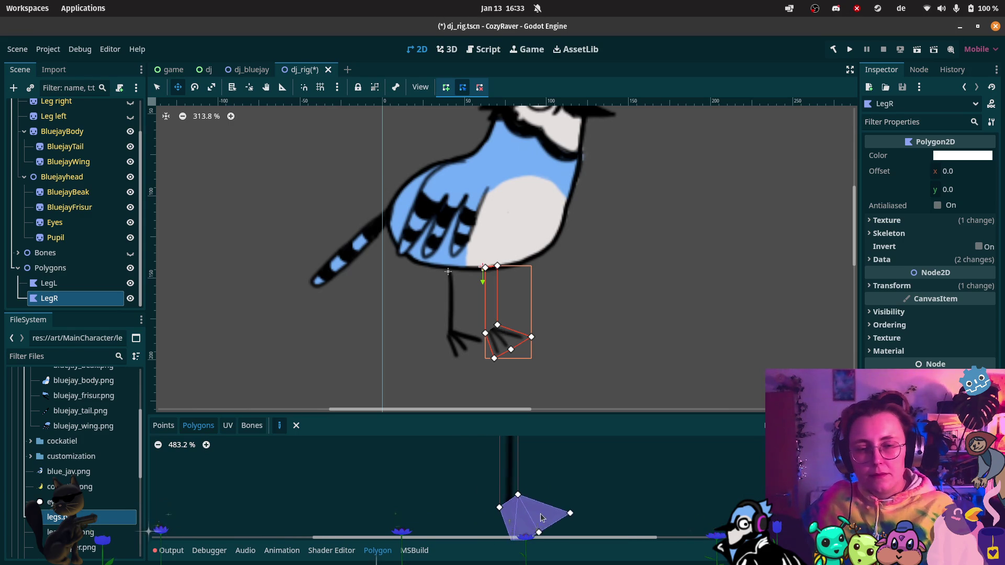
scroll(533, 500, "down", 1)
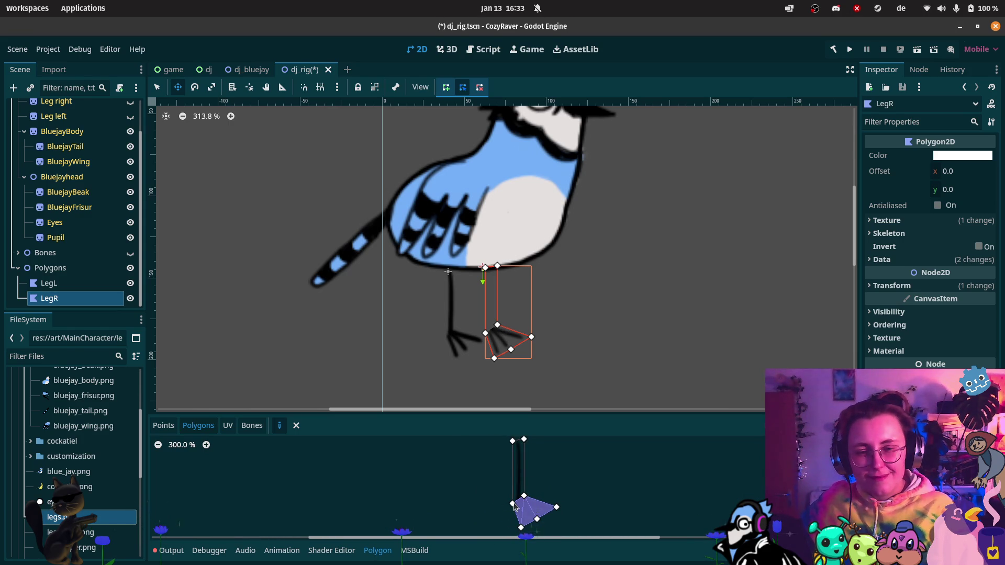
left_click(524, 496)
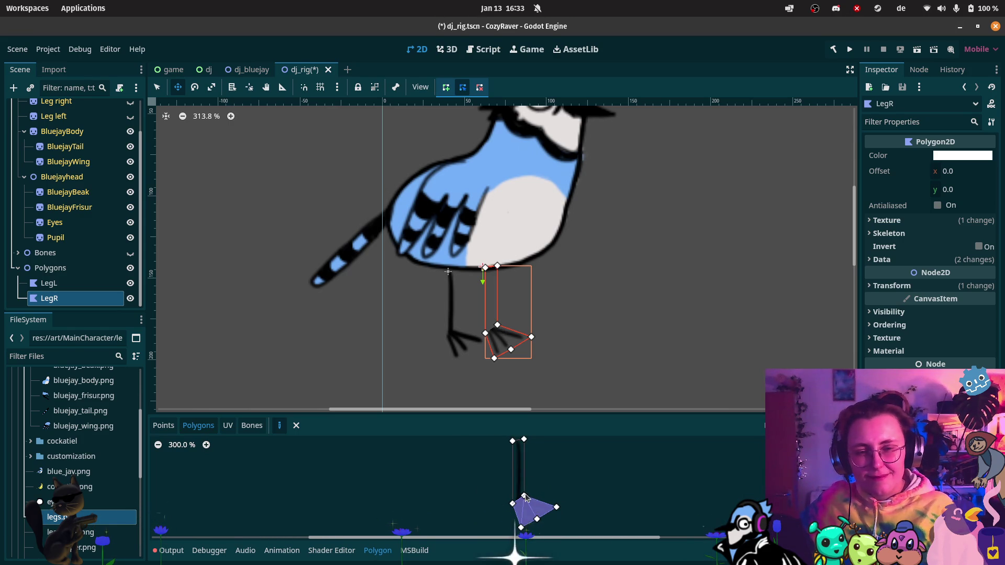
left_click(524, 440)
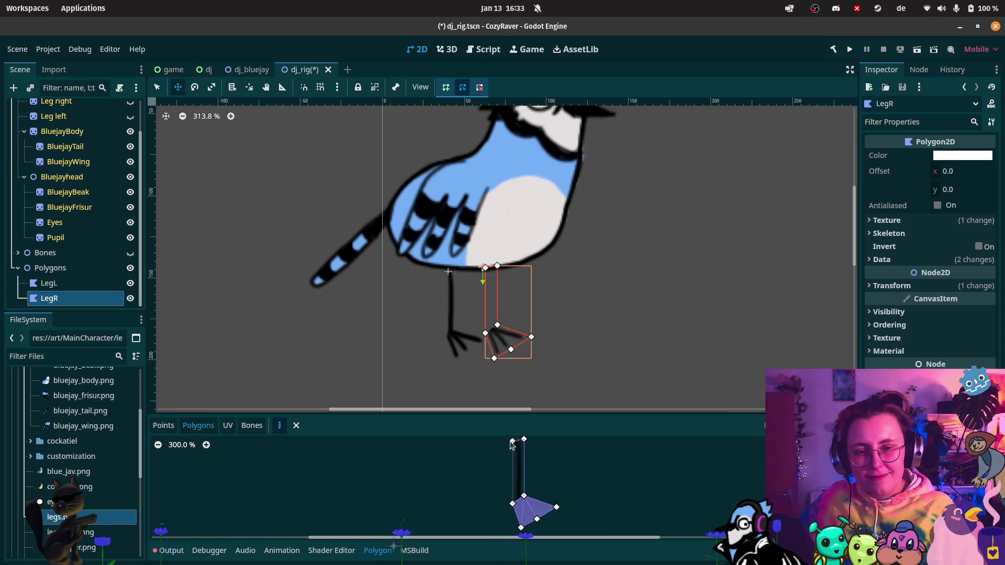
left_click(512, 442)
left_click(513, 504)
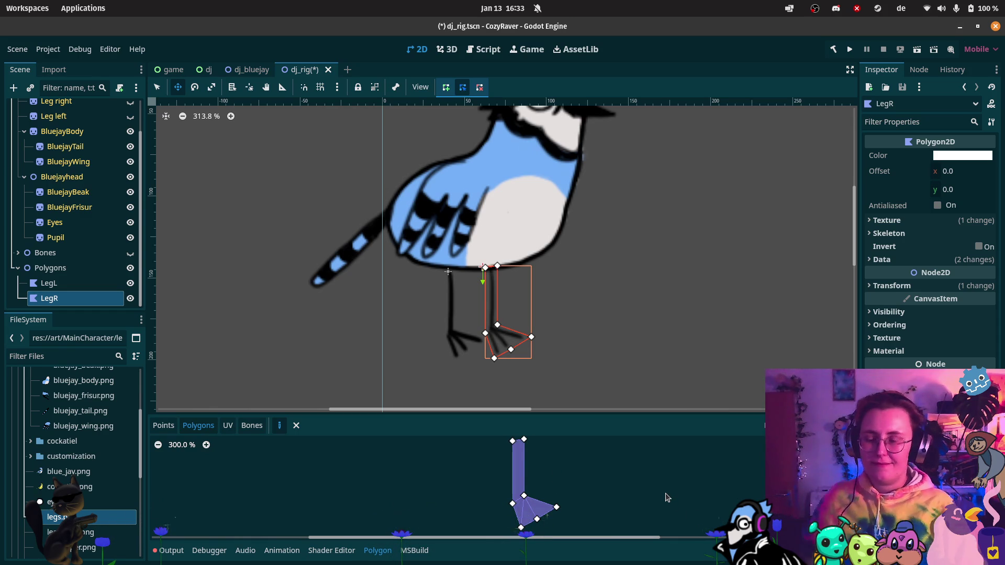
key("ctrl+s")
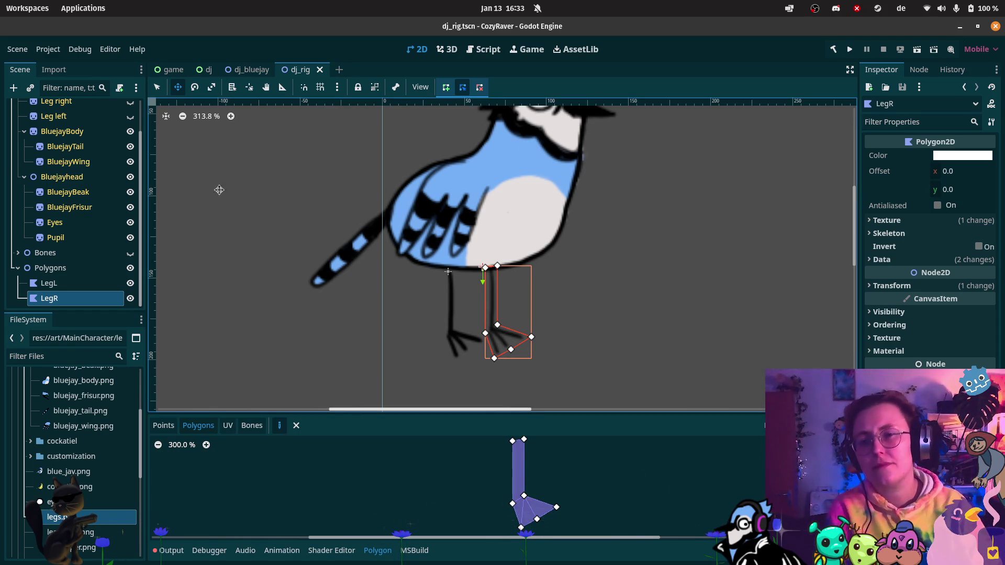
left_click(49, 283)
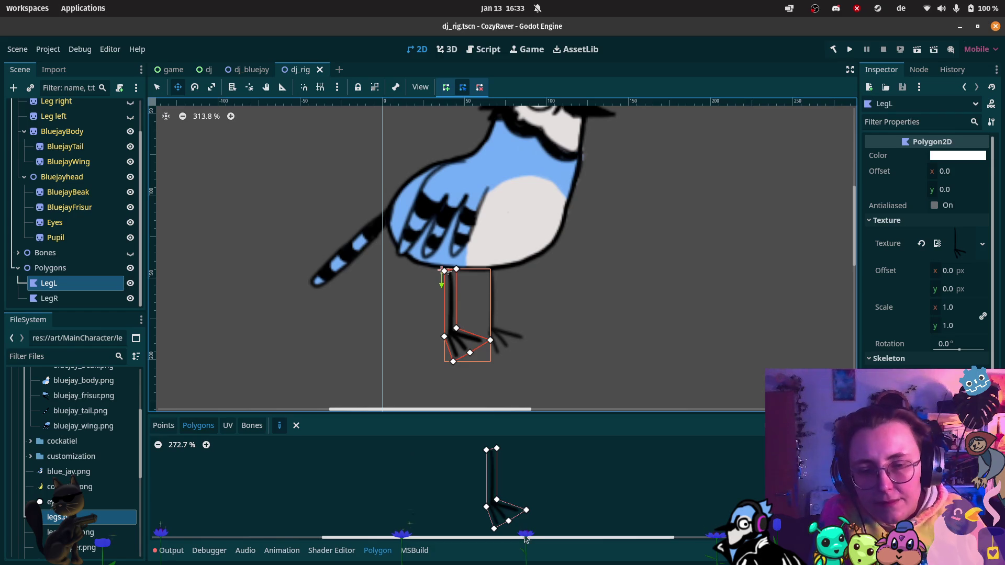
Step: Create LegL's upright leg polygon from its top and lower corners
left_click_drag(414, 538, 369, 537)
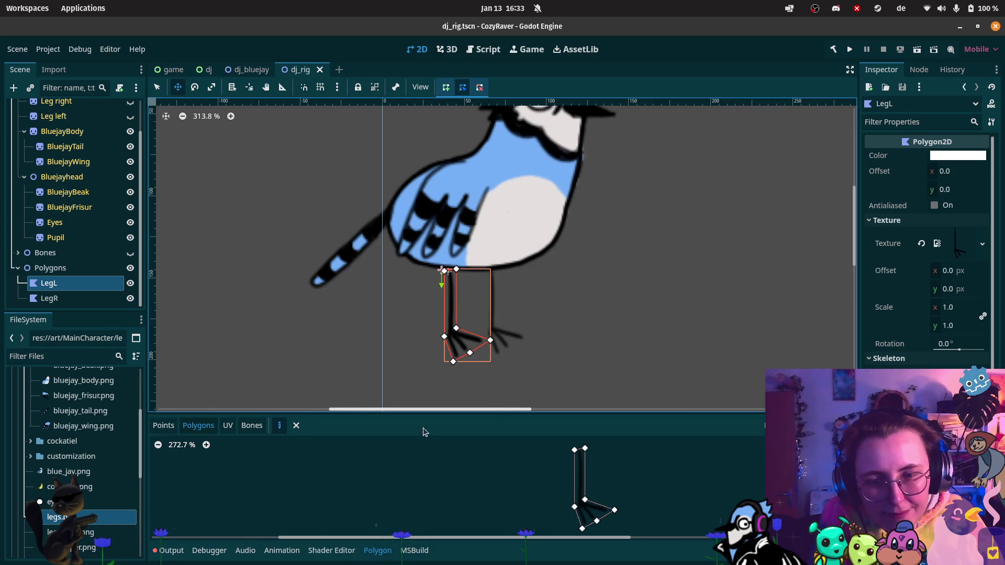
left_click(574, 450)
left_click(575, 506)
left_click(585, 449)
left_click(576, 451)
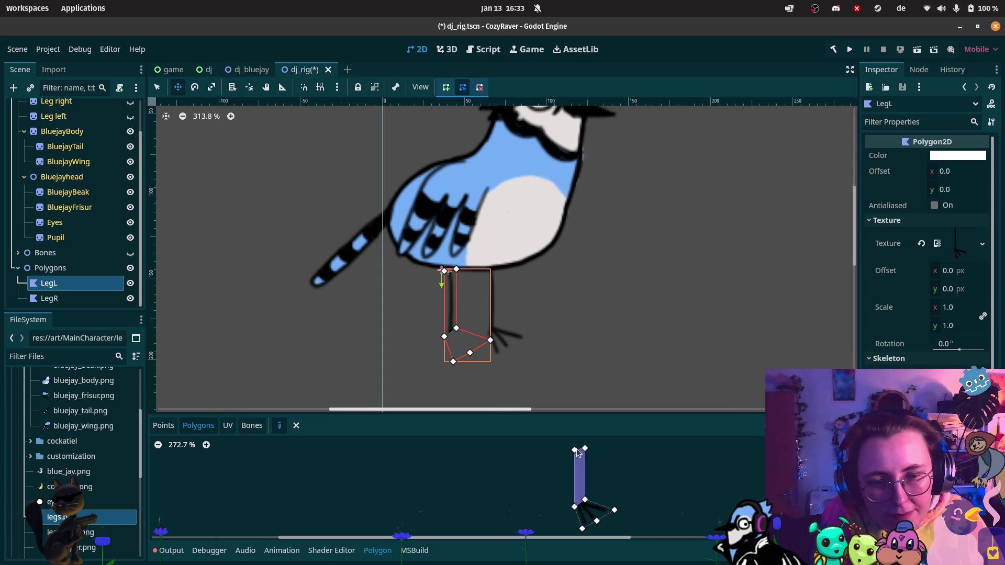
Step: Add two foot polygons for LegL running out to the toe vertices
left_click(575, 507)
left_click(582, 529)
left_click(575, 507)
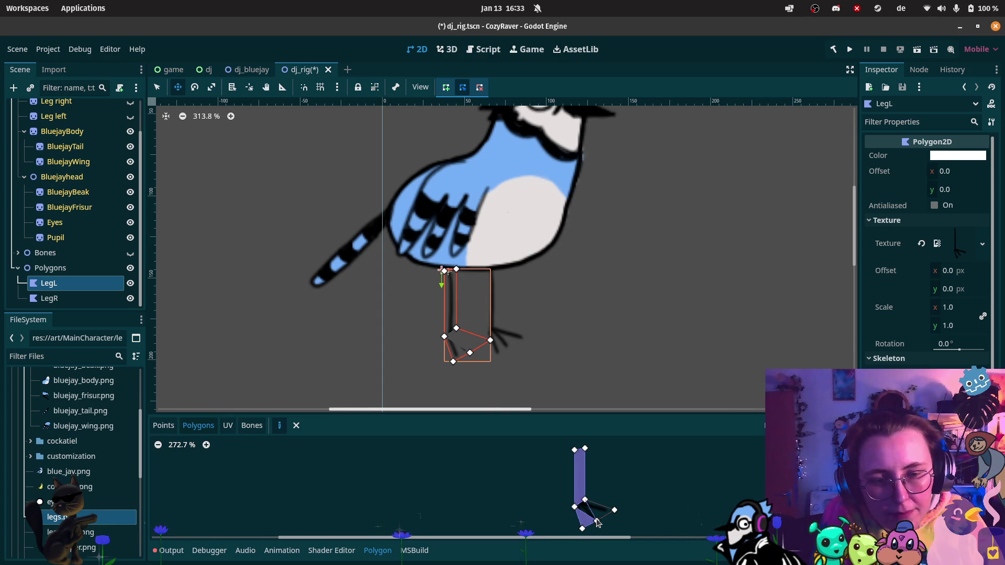
left_click(585, 500)
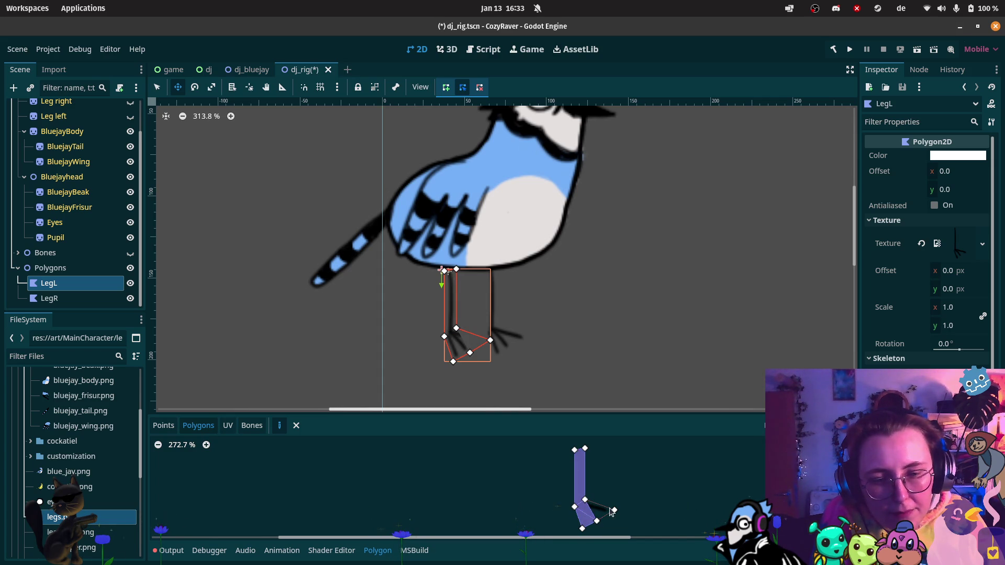
left_click(598, 521)
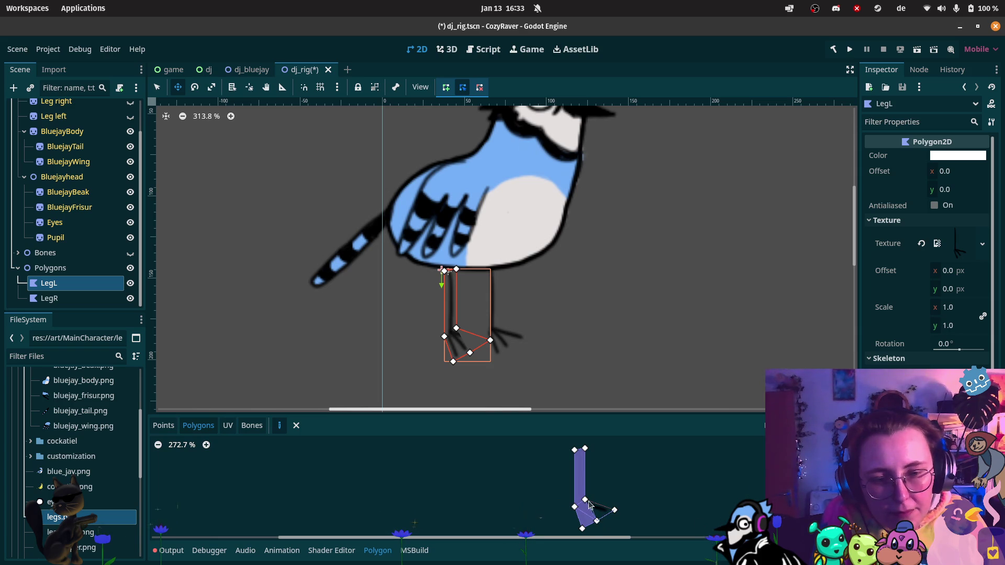
left_click(614, 511)
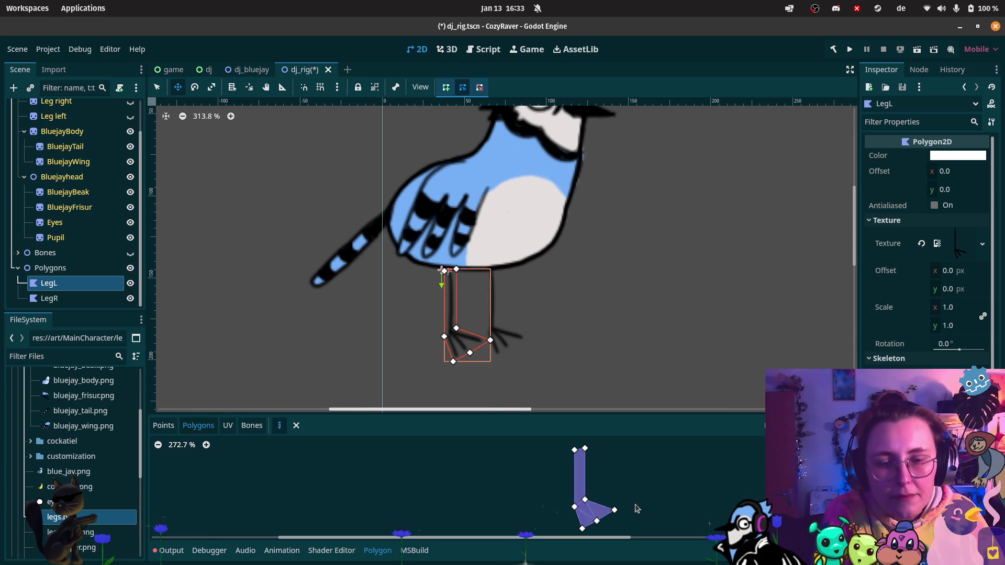
Step: Save the dj_rig scene and bring up the open browser window previews
key("ctrl+s")
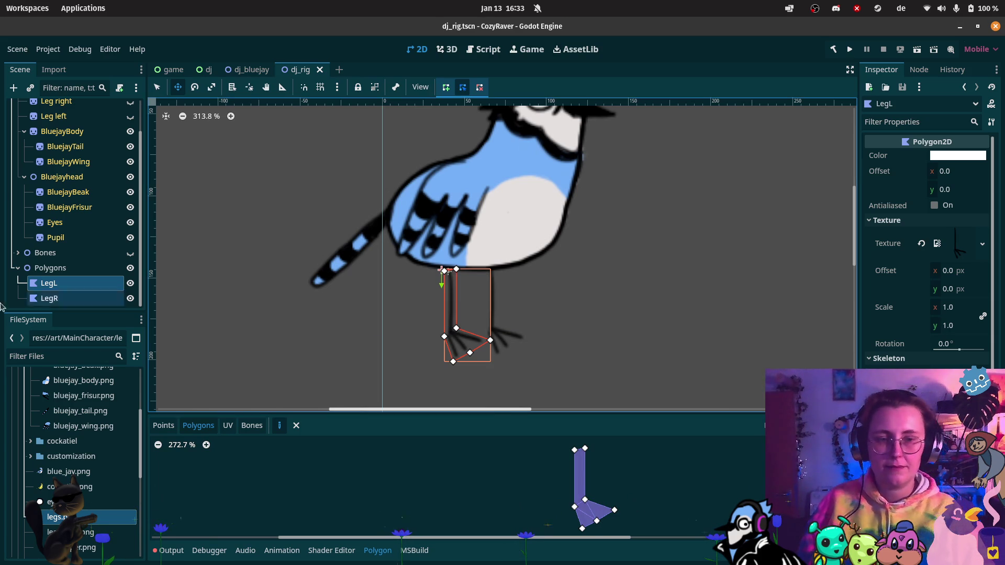
mouse_move(15, 137)
left_click(19, 62)
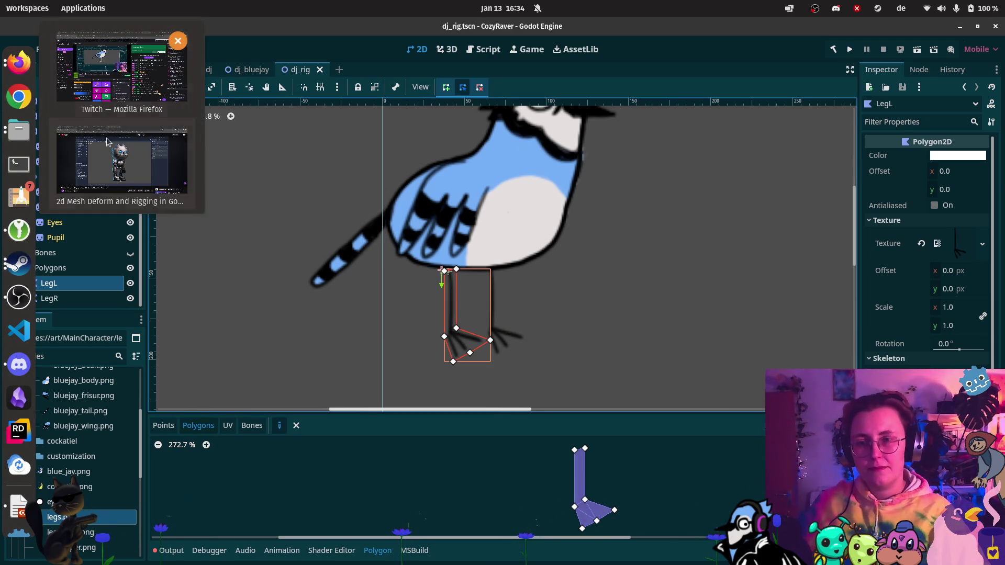
Step: Bring the rigging tutorial forward and seek back slightly to rewatch bone creation
left_click(147, 158)
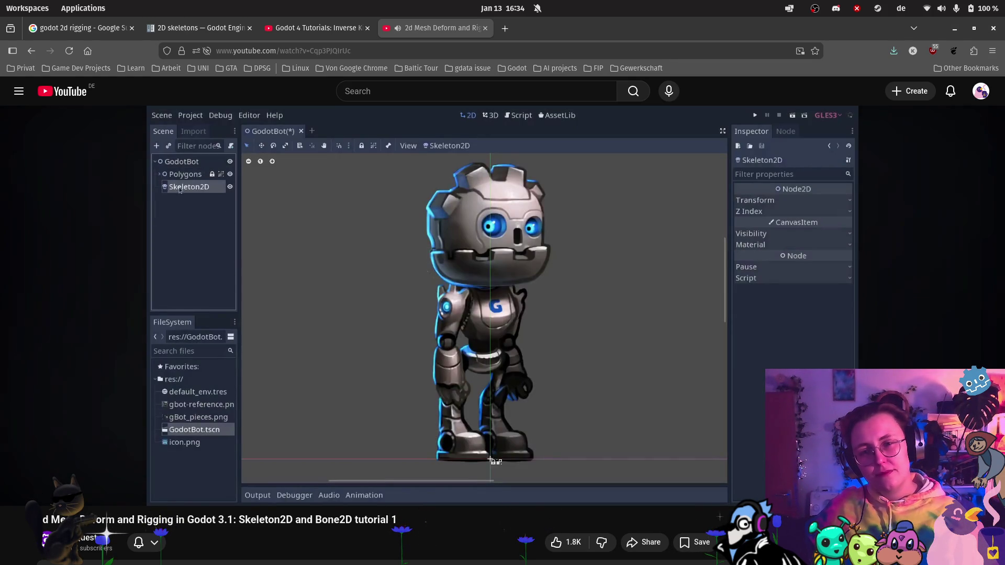
mouse_move(384, 355)
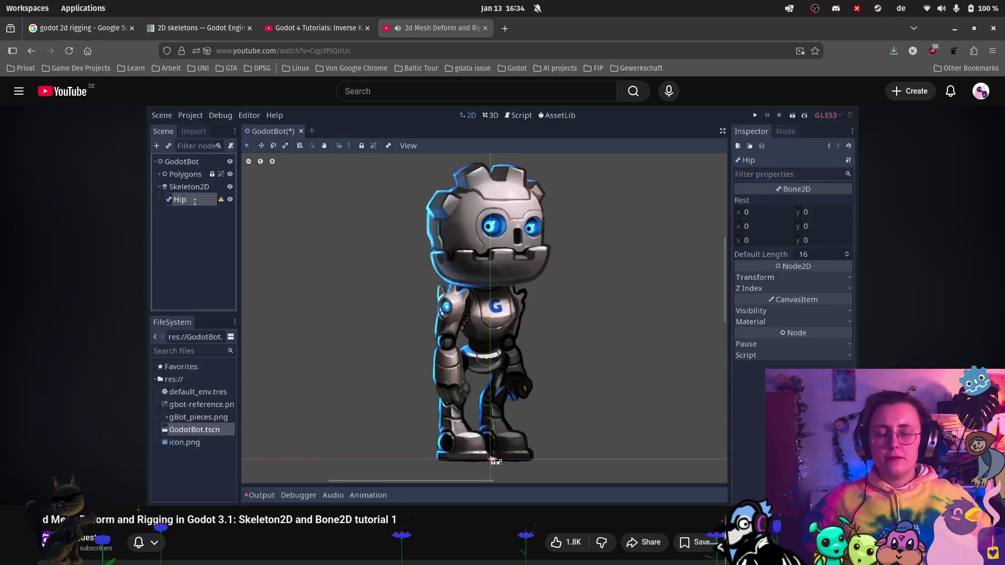
mouse_move(490, 409)
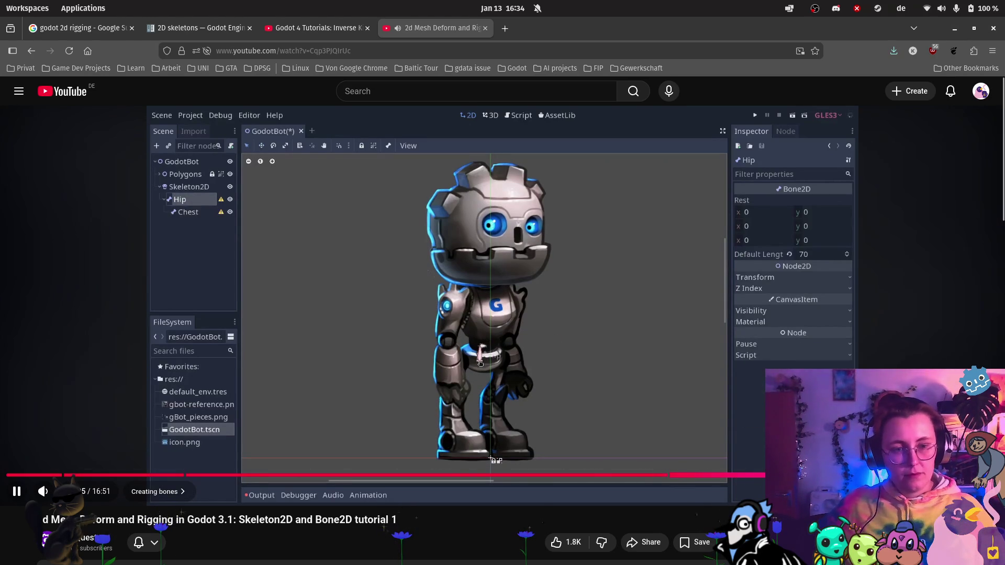
left_click(873, 475)
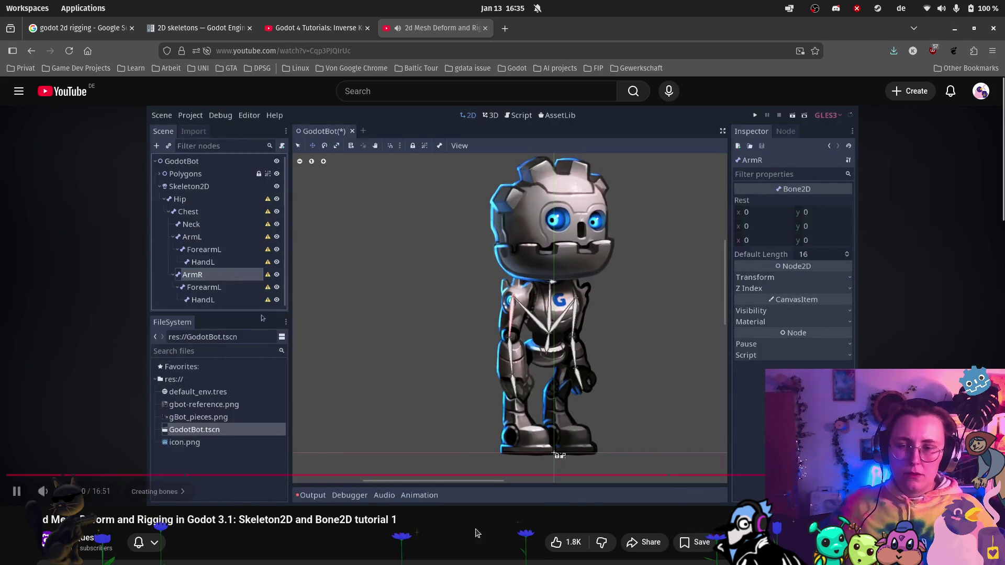
Step: Open part 2 of the GDQuest series, '2d Skeleton Skinning in Godot 3.1'
scroll(591, 506, "down", 1)
scroll(592, 506, "down", 3)
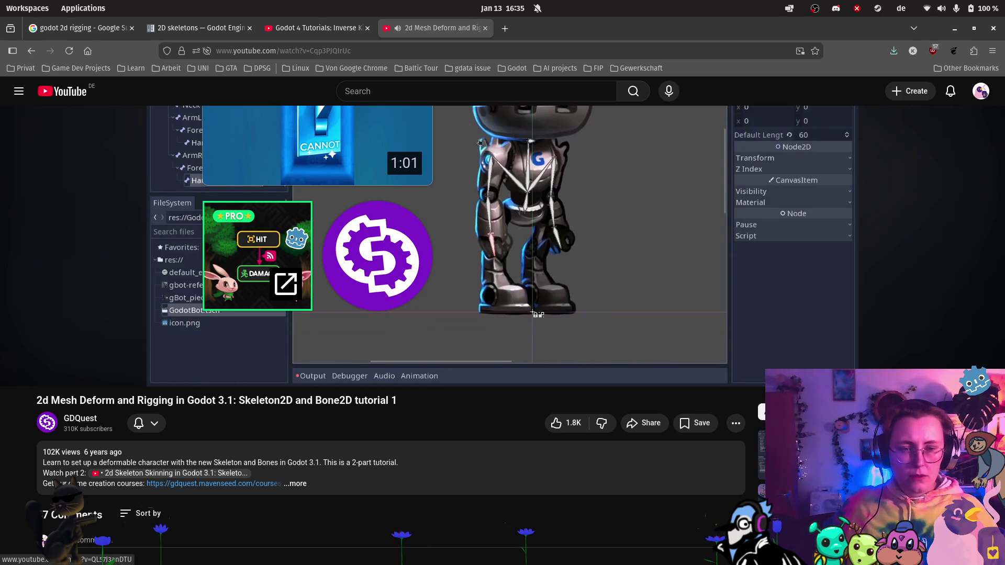
left_click(285, 284)
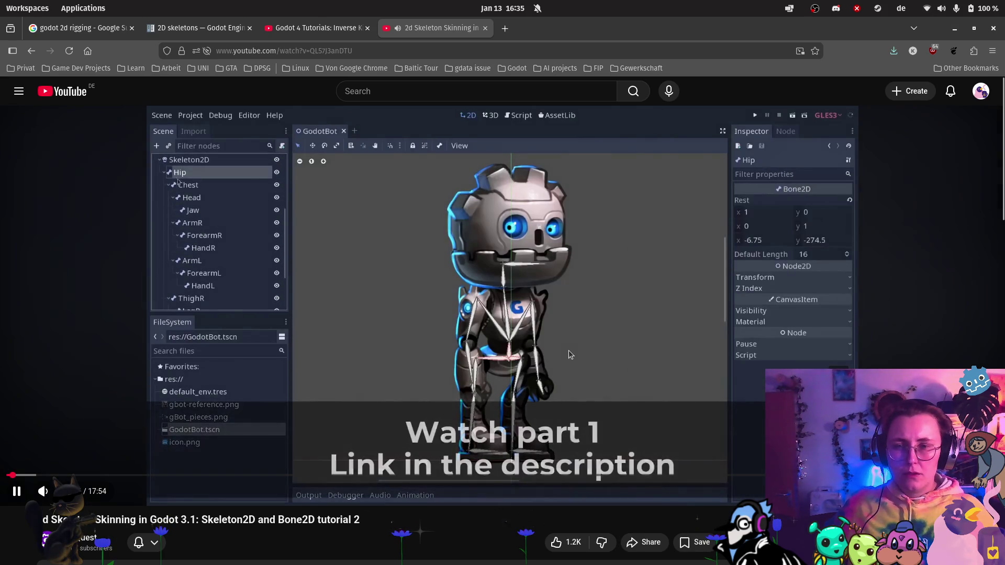
Step: Browse the video page, then return the '2d Skeleton Skinning in Godot' window to the front
scroll(404, 517, "down", 1)
scroll(404, 517, "down", 2)
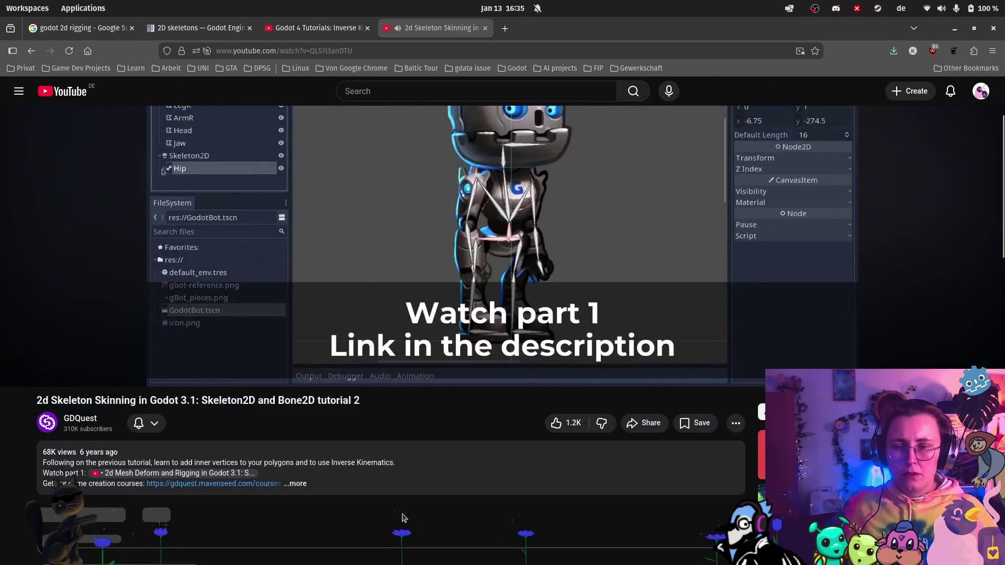
scroll(142, 469, "up", 3)
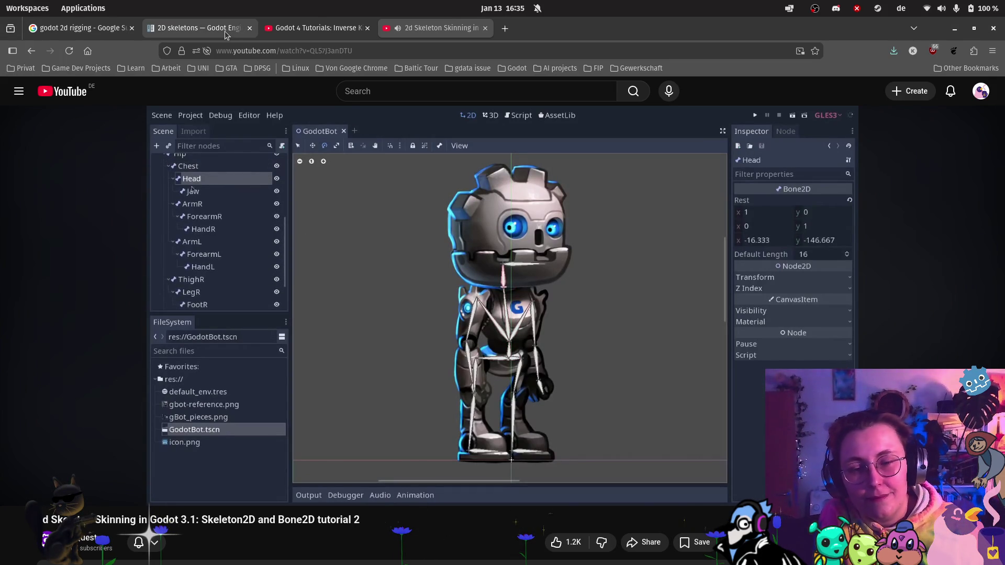
scroll(571, 316, "down", 1)
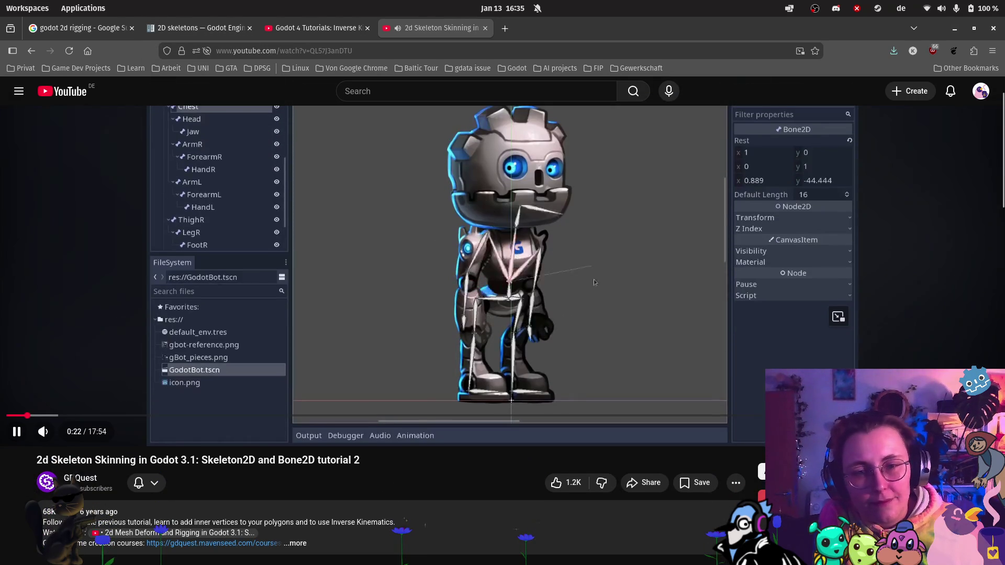
scroll(514, 237, "down", 1)
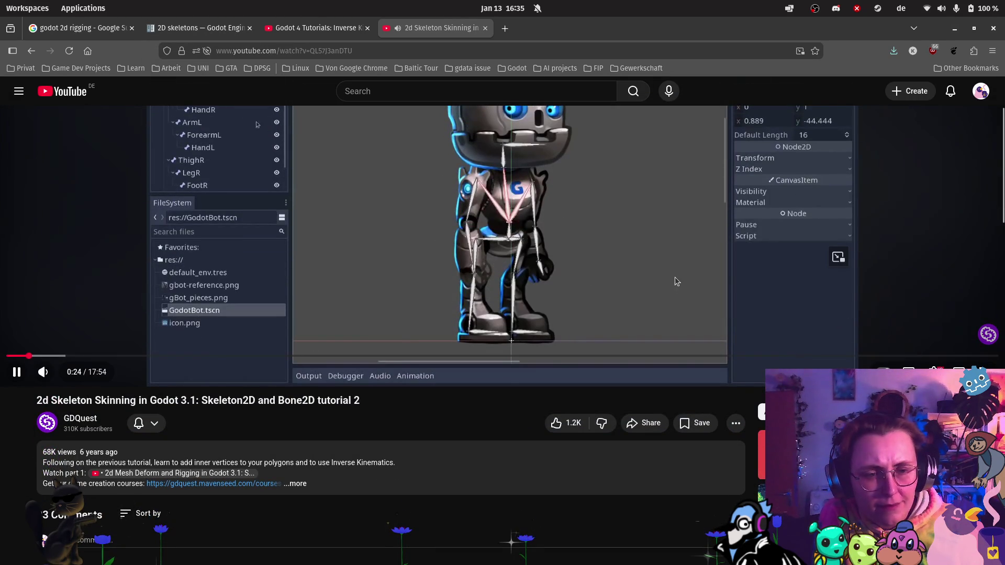
scroll(673, 276, "up", 2)
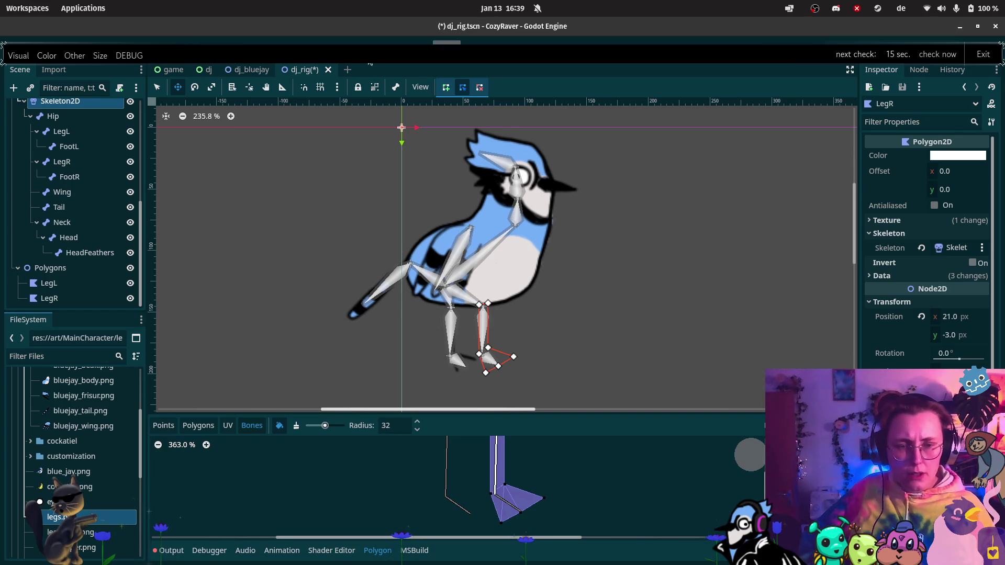
mouse_move(2, 364)
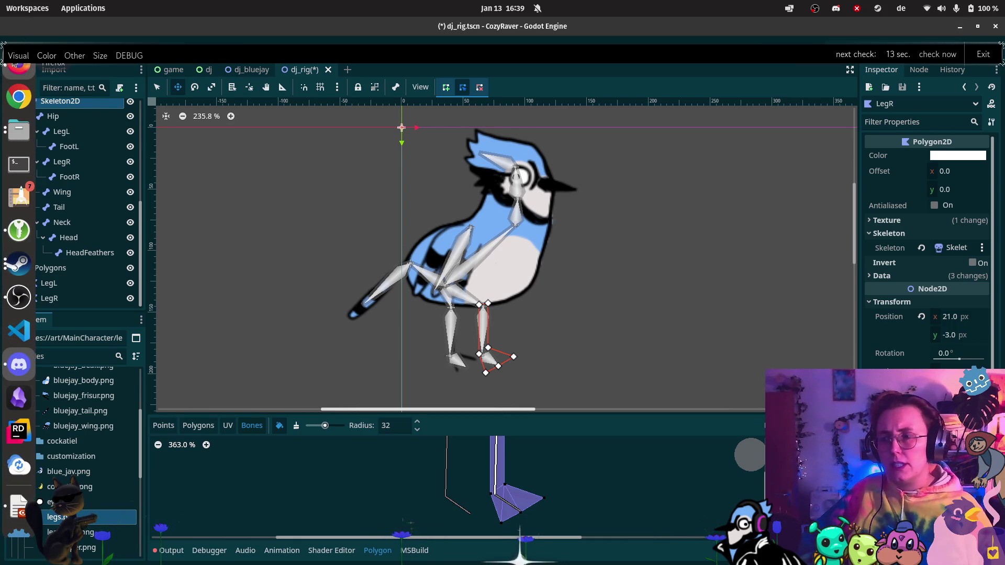
mouse_move(17, 65)
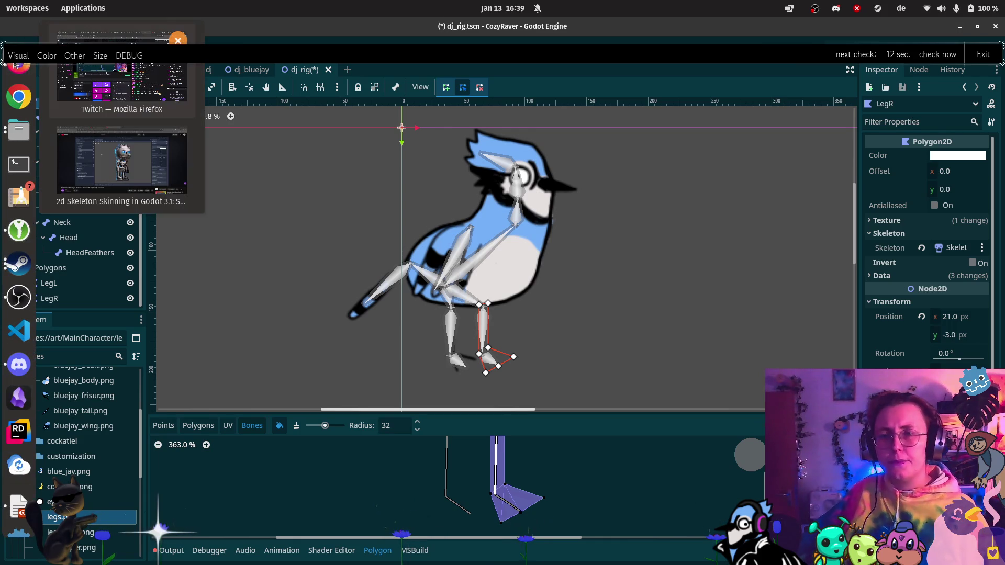
left_click(141, 166)
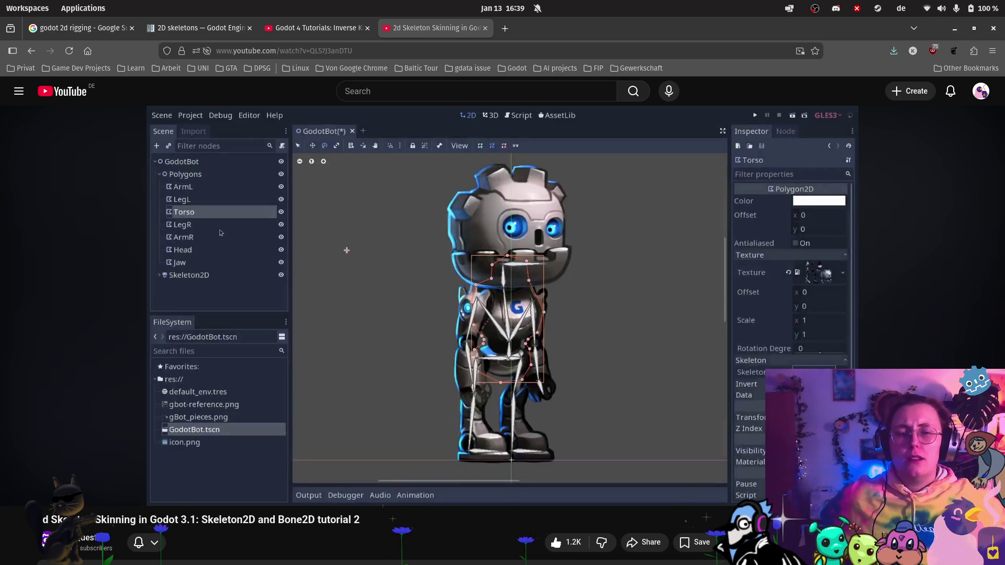
Step: Play the tutorial until the Polygon 2D UV Editor for ArmL lists the bones, then pause
mouse_move(585, 307)
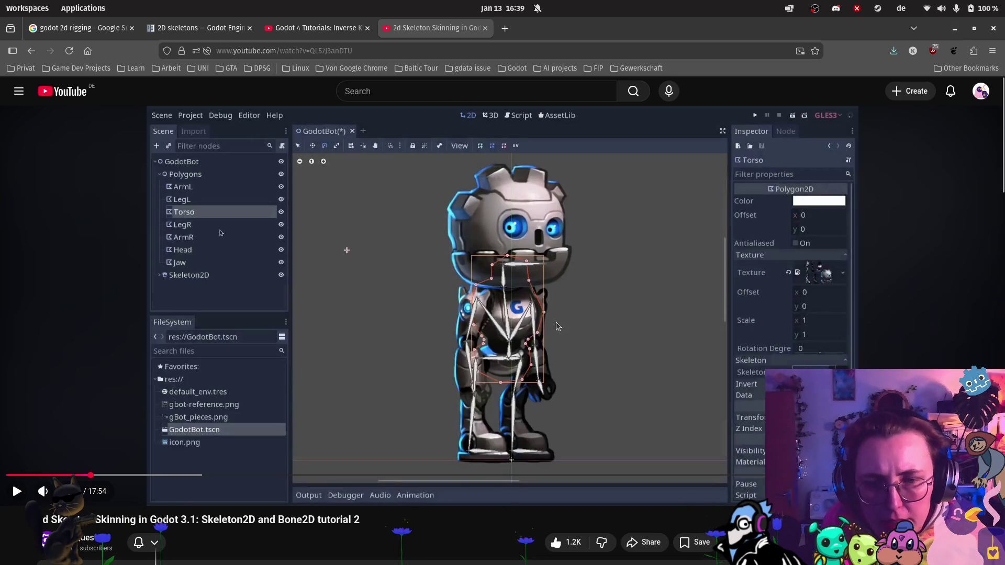
left_click(18, 493)
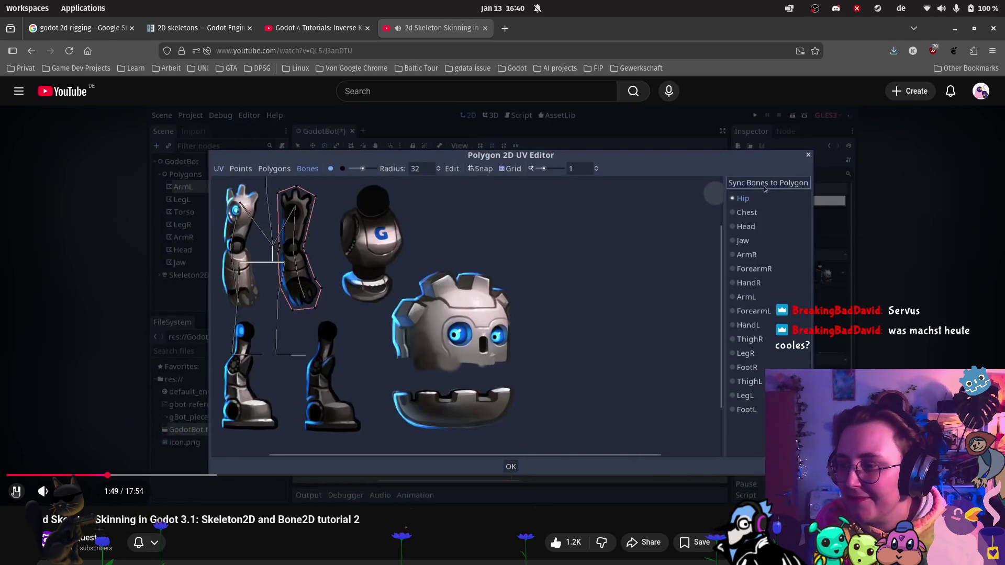
left_click(16, 491)
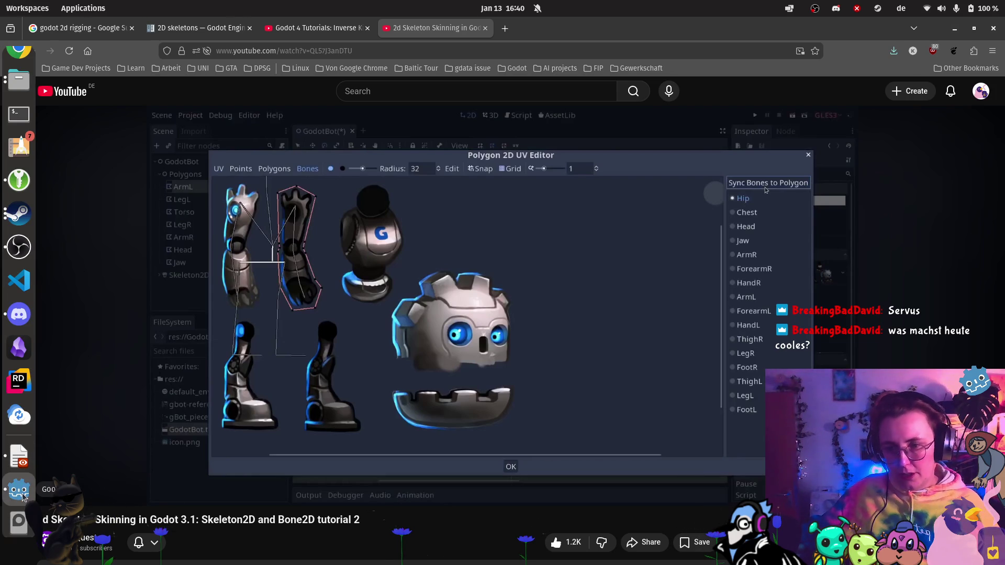
Step: Return to Godot's 'game' scene and run the current scene
left_click(19, 530)
left_click(175, 70)
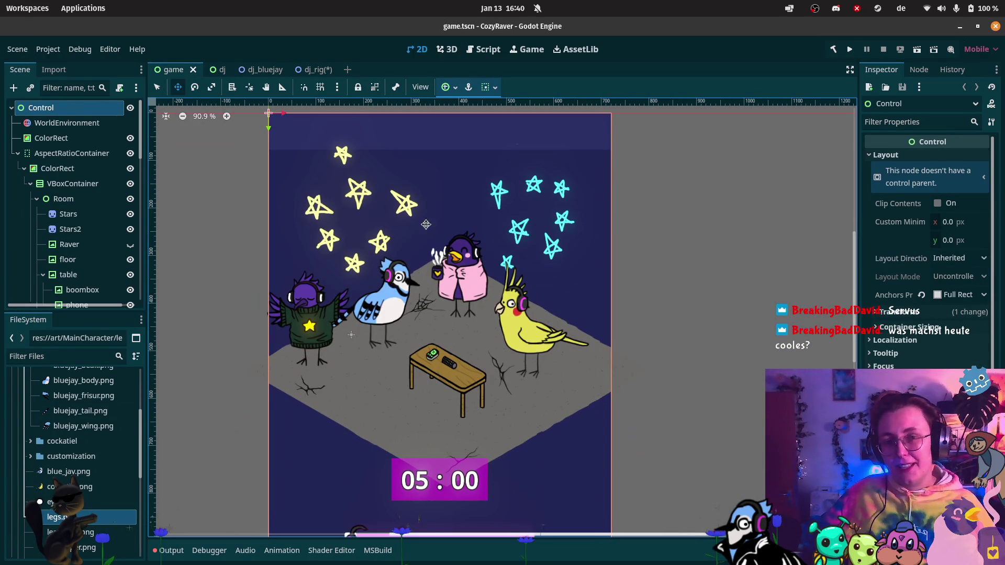
left_click(917, 50)
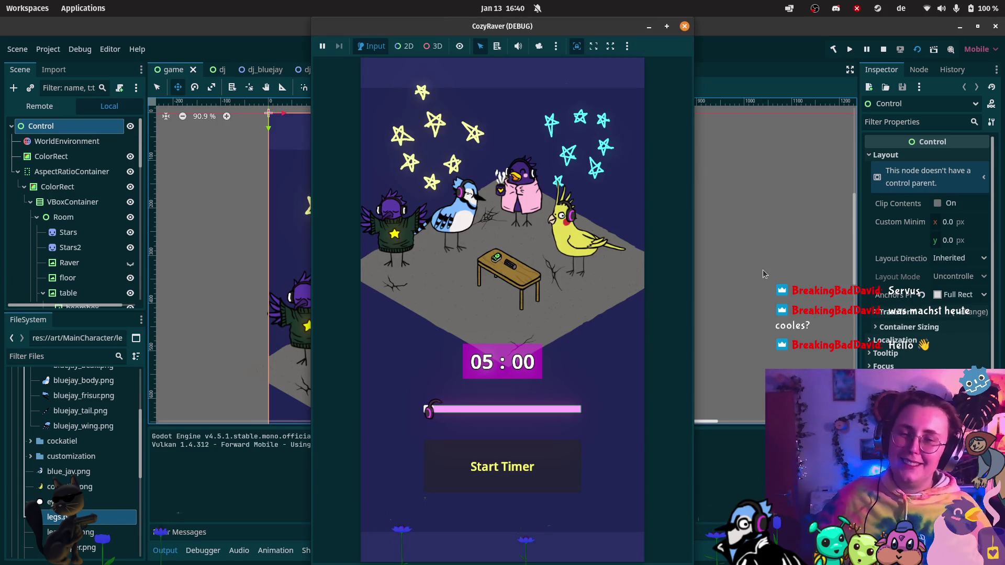
Step: Set the game's timer to 23 minutes, start and cancel it, then close the CozyRaver window
left_click(580, 311)
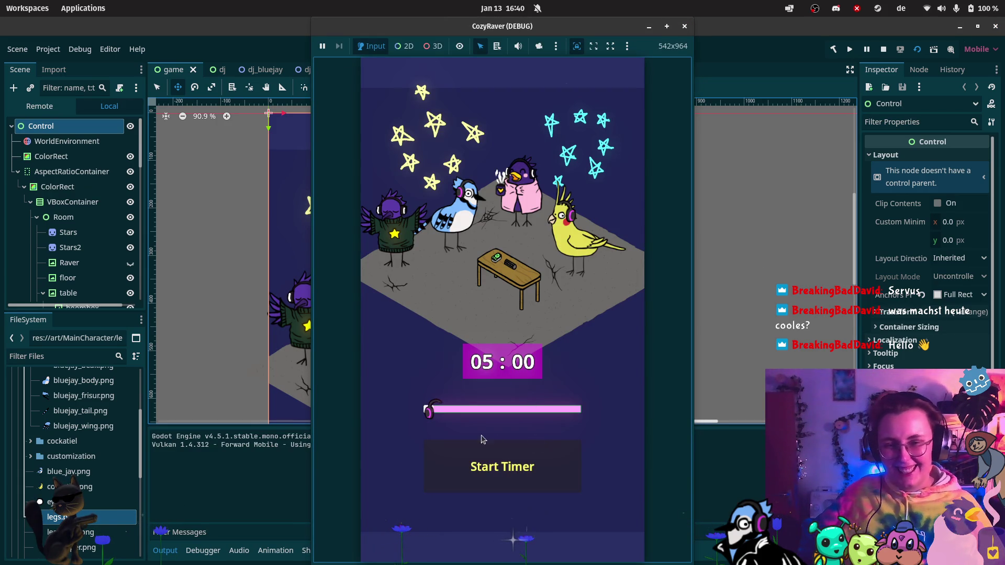
mouse_move(428, 410)
left_mouse_down()
mouse_move(561, 409)
mouse_move(450, 408)
left_mouse_up()
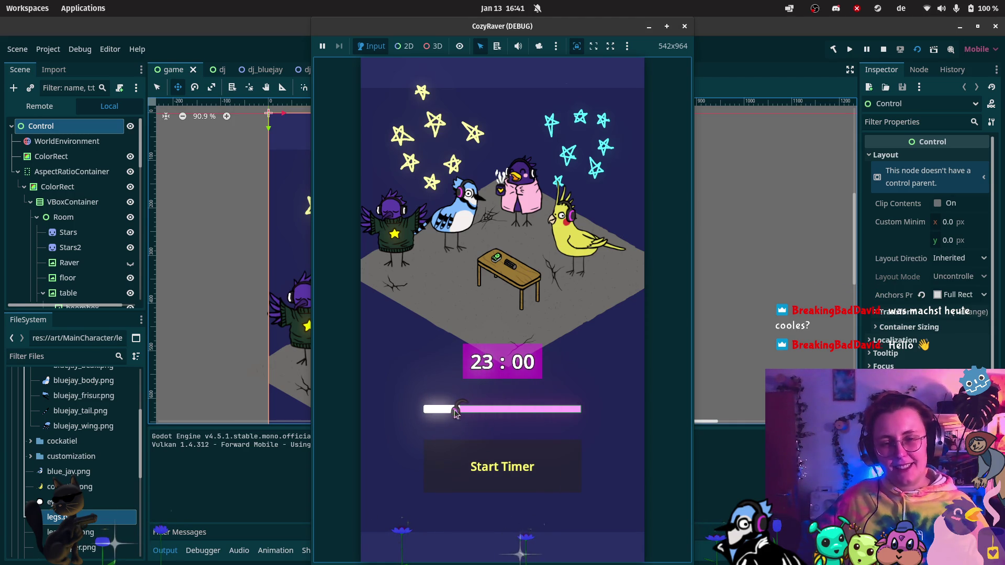
left_click(511, 478)
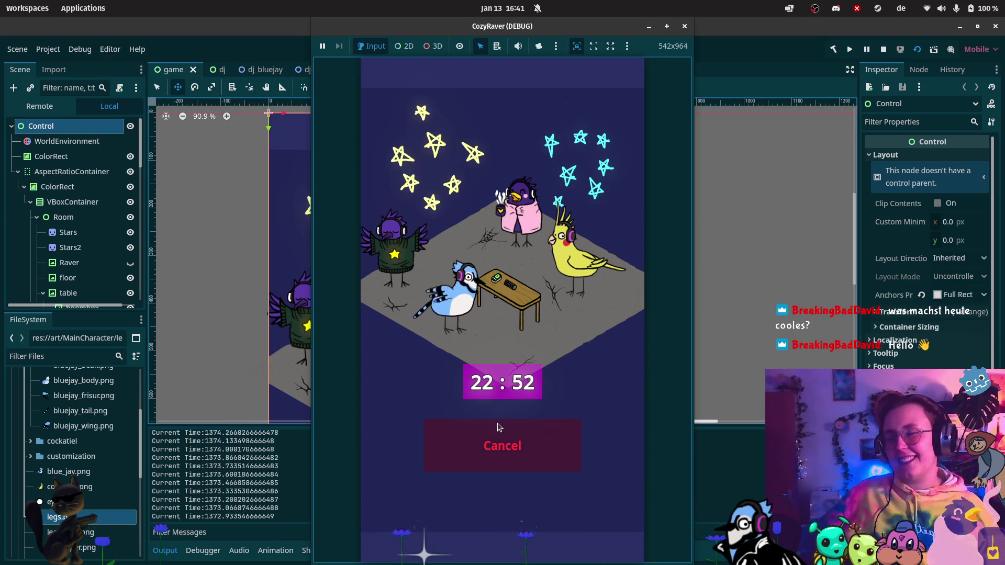
left_click(529, 459)
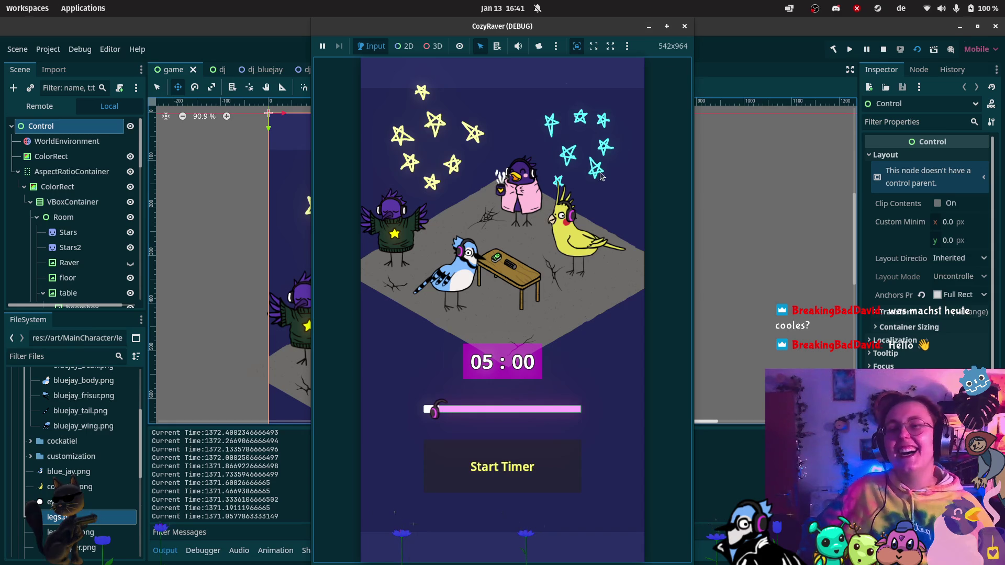
left_click(684, 26)
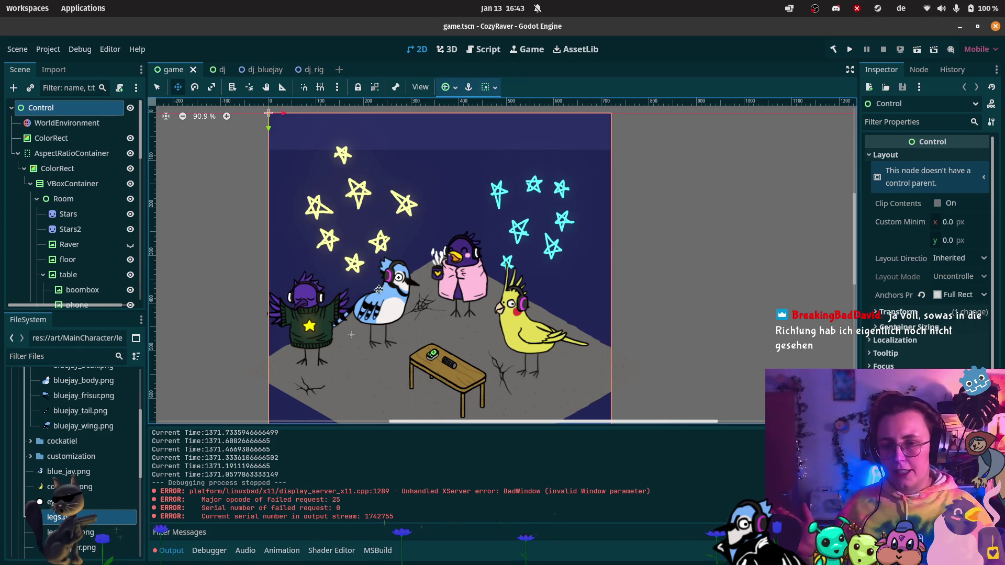
Step: Switch through the dj_bluejay scene tab to the dj_rig scene
left_click(254, 69)
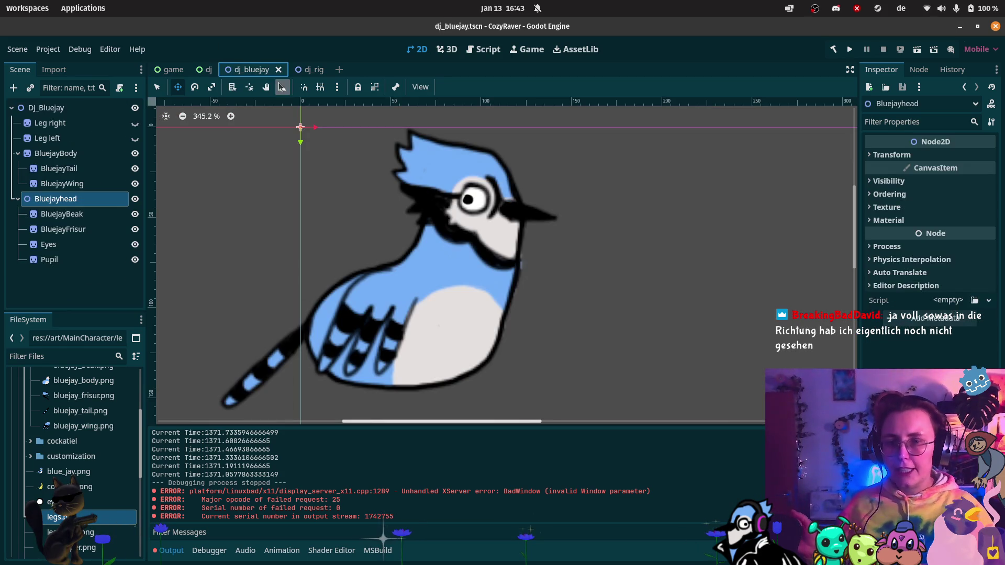
left_click(311, 70)
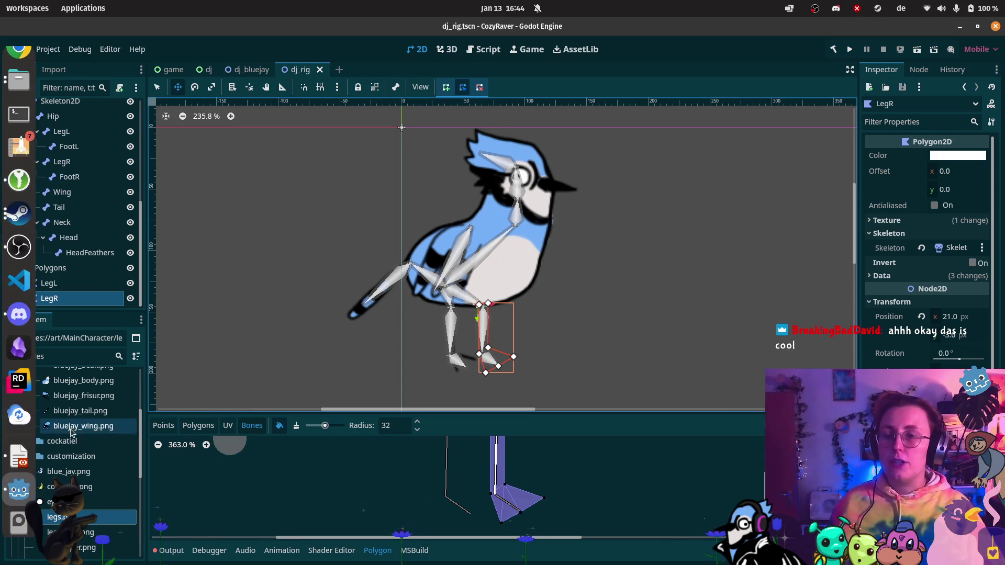
Step: Glance at the paused YouTube tutorial, then return to Godot's 'game' scene
left_click(6, 489)
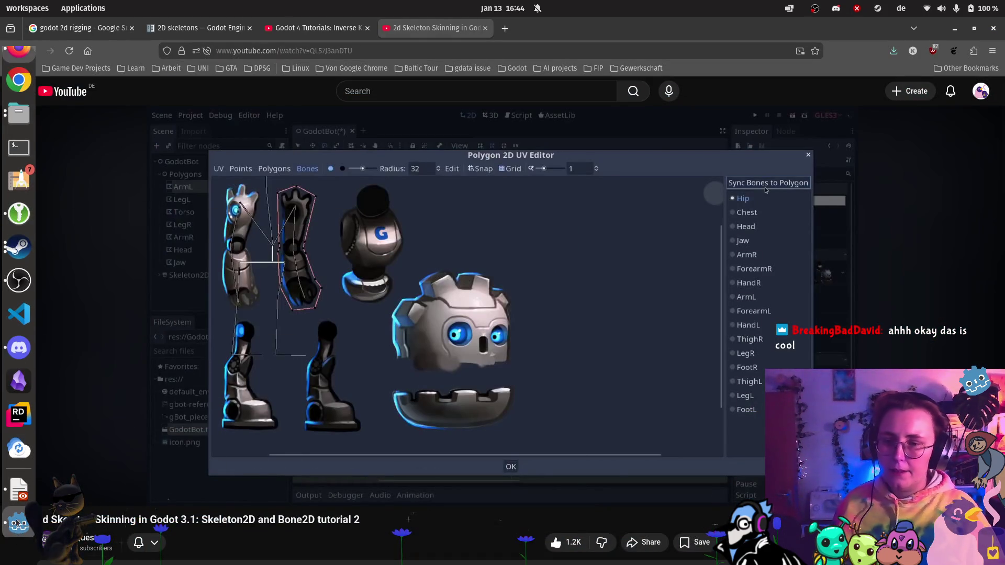
left_click(16, 537)
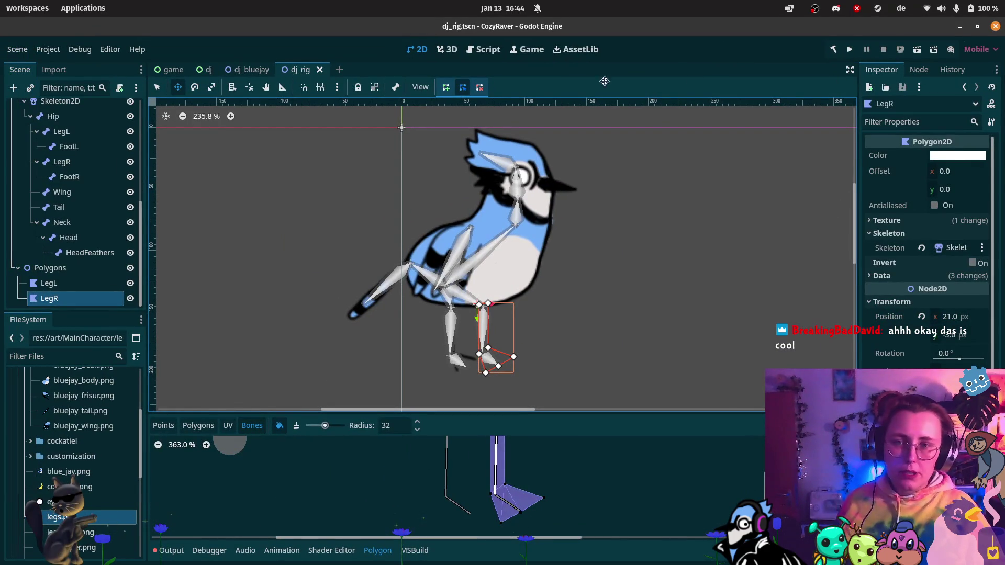
left_click(162, 70)
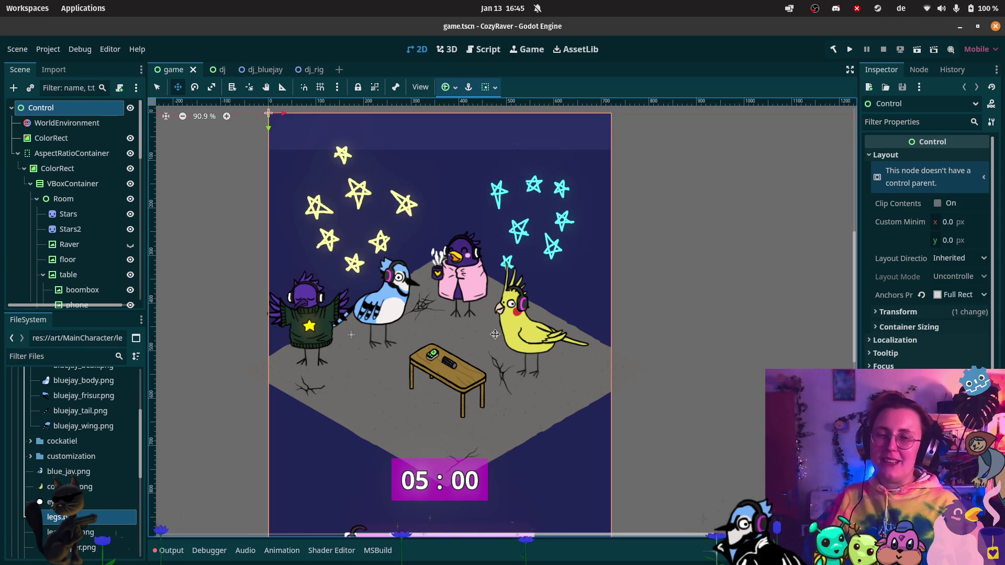
mouse_move(1, 68)
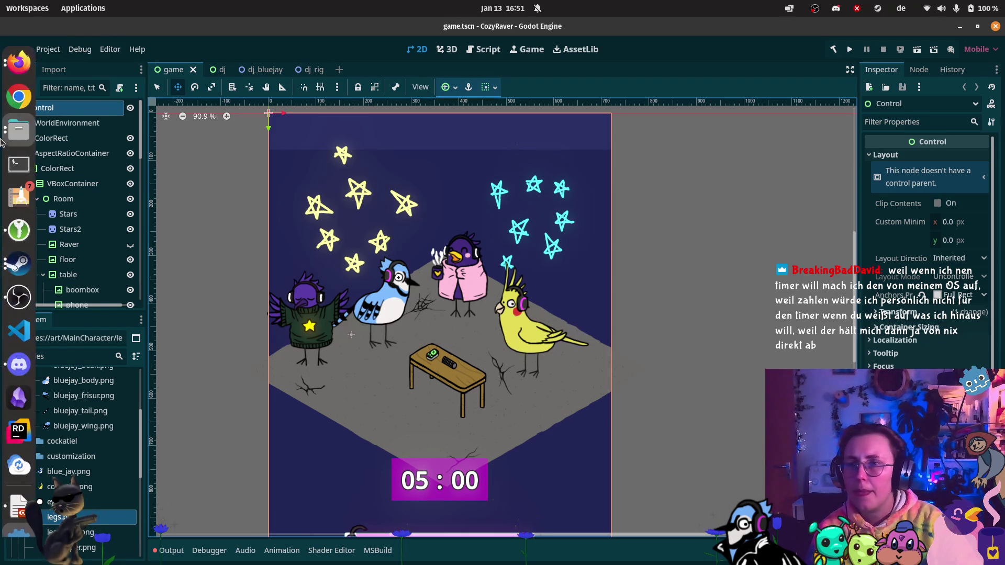
Step: Bring the paused '2d Skeleton Skinning in Godot' video forward from Firefox's window previews
mouse_move(19, 61)
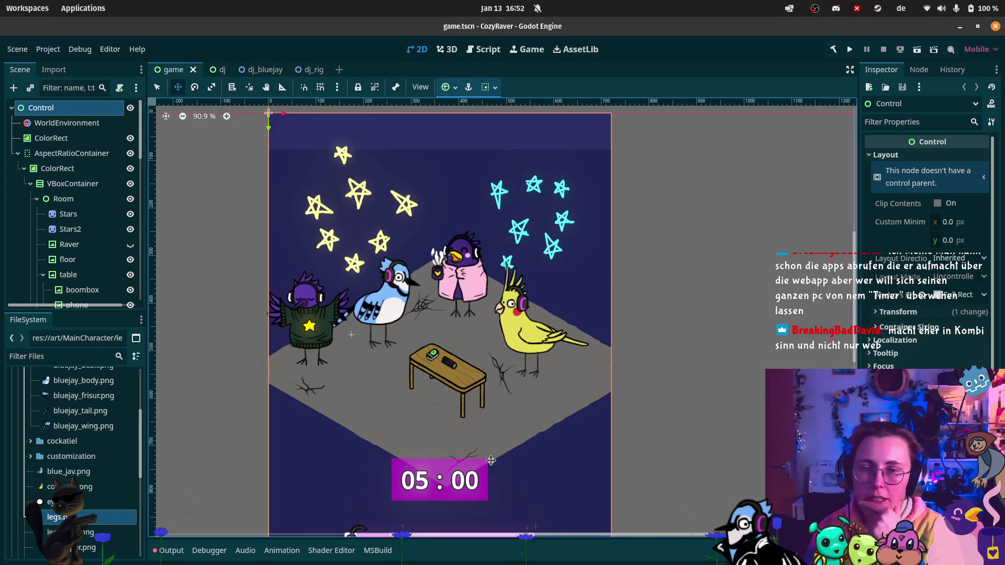
mouse_move(11, 70)
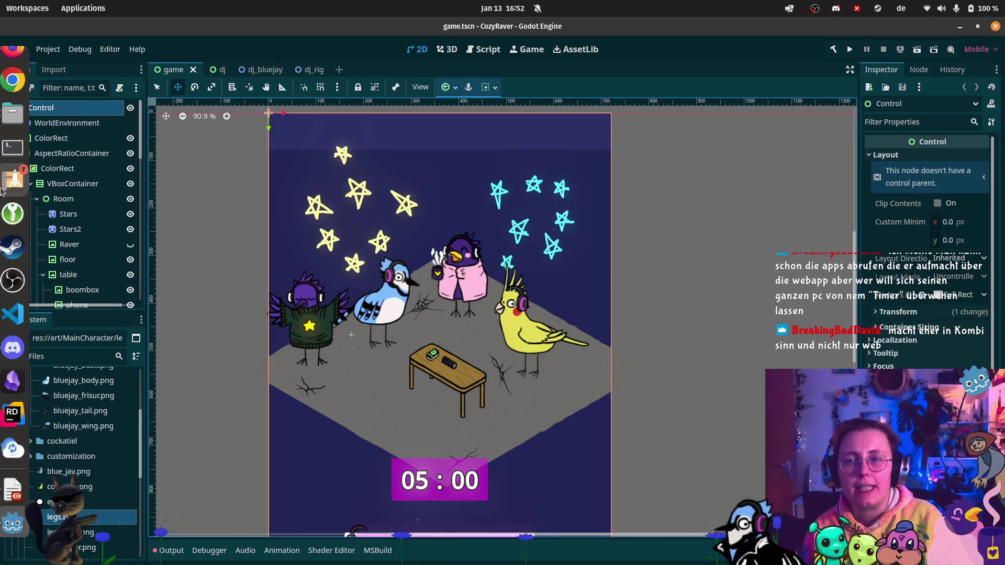
left_click(11, 70)
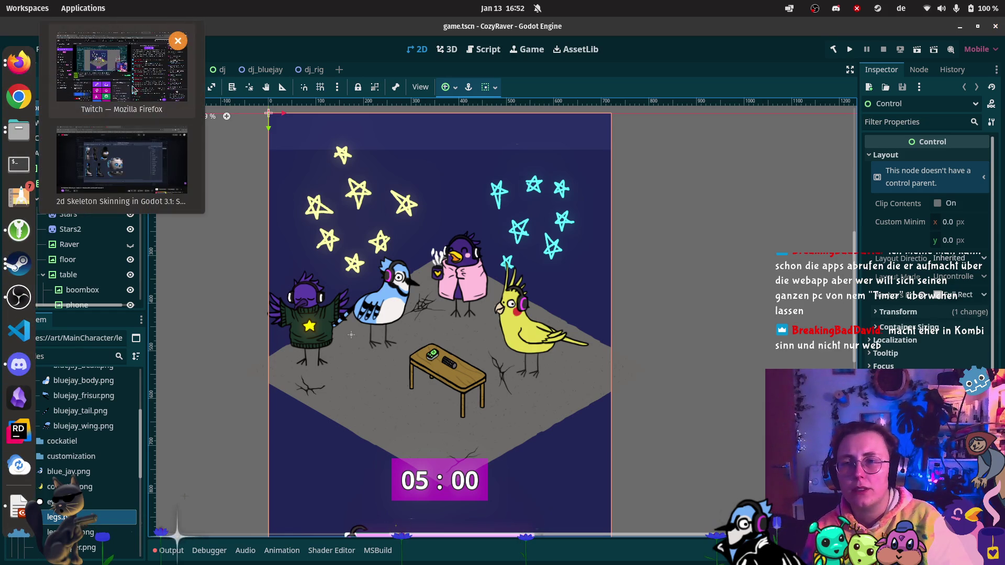
left_click(112, 162)
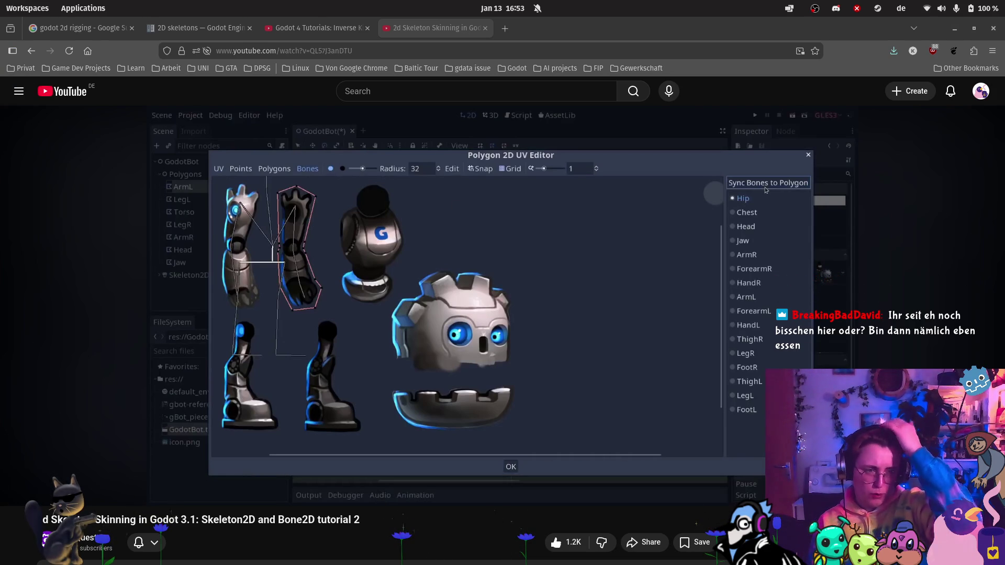
mouse_move(551, 258)
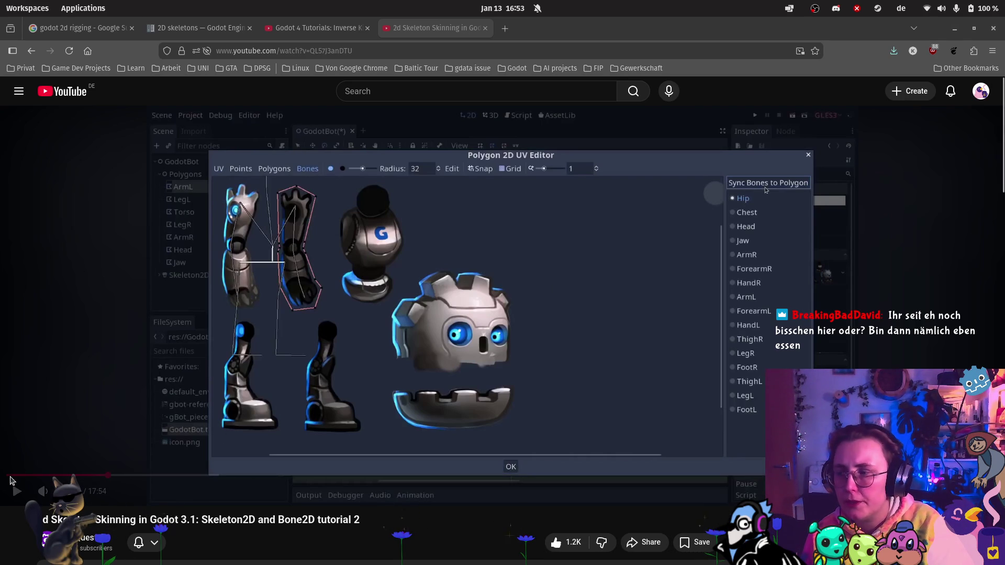
mouse_move(12, 475)
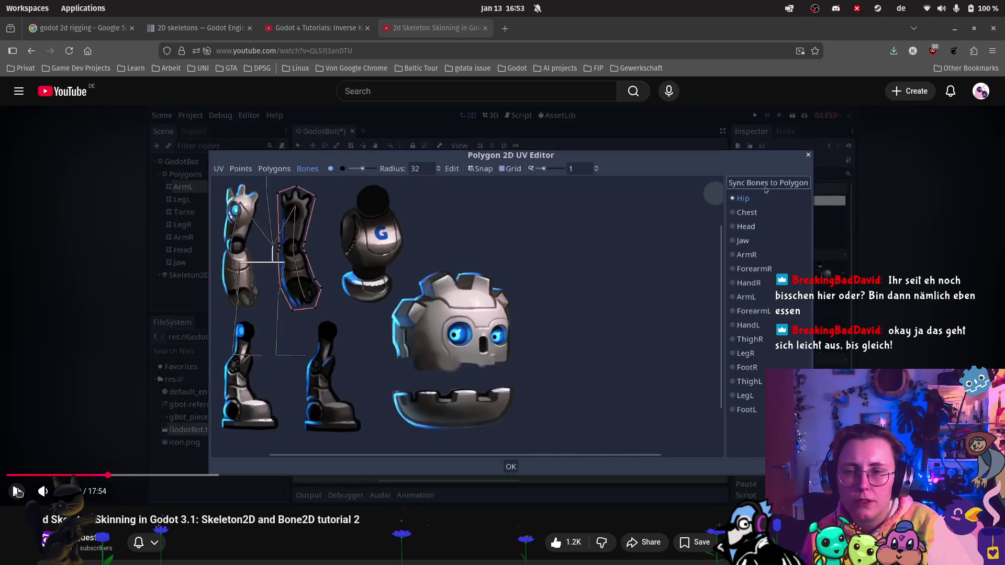
left_click(18, 492)
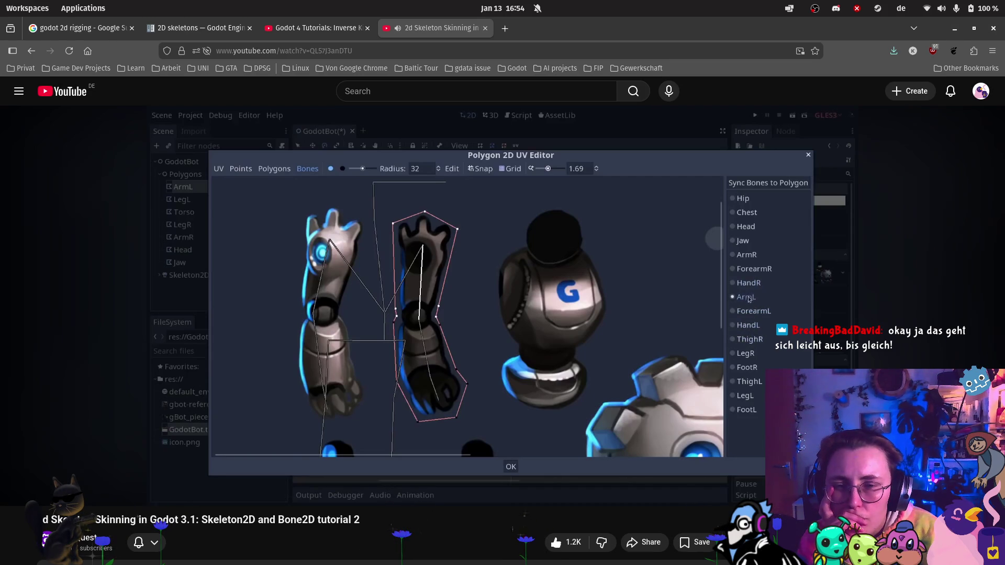
mouse_move(273, 403)
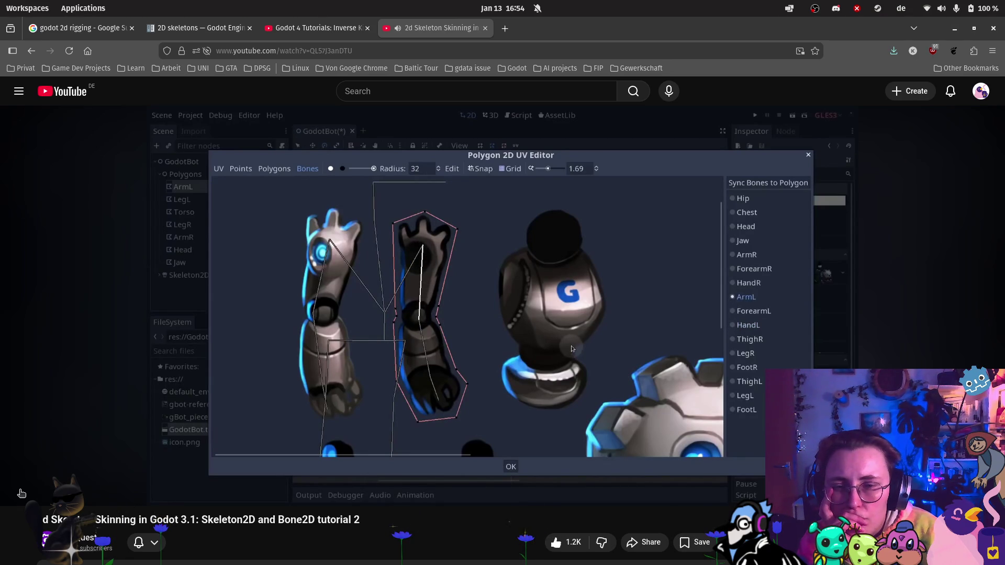
mouse_move(16, 490)
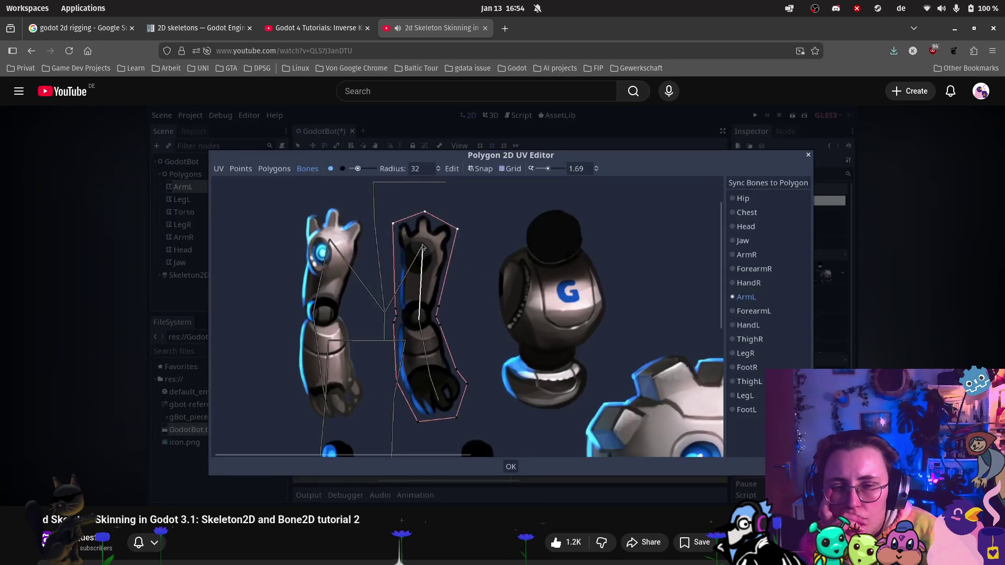
mouse_move(300, 458)
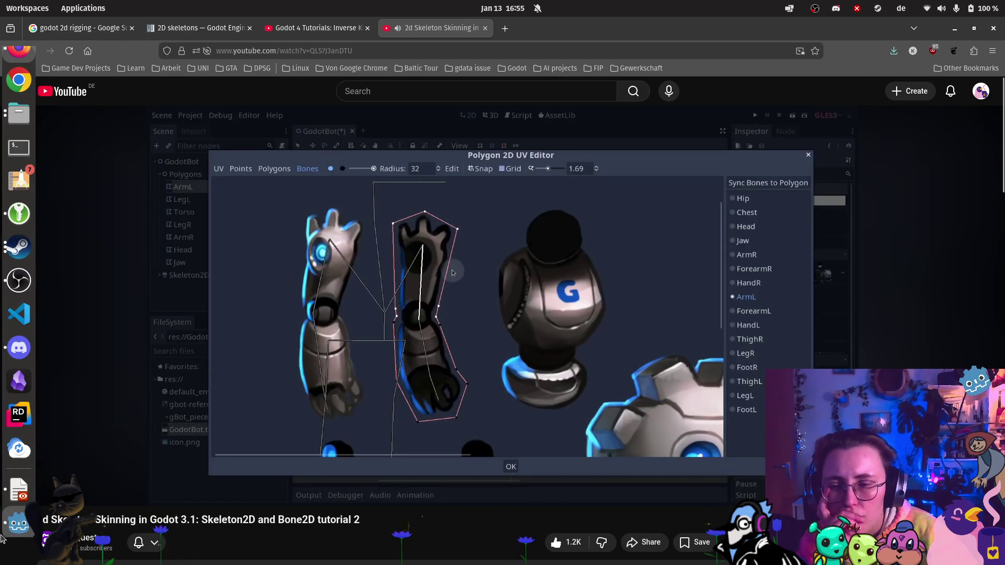
left_click(17, 524)
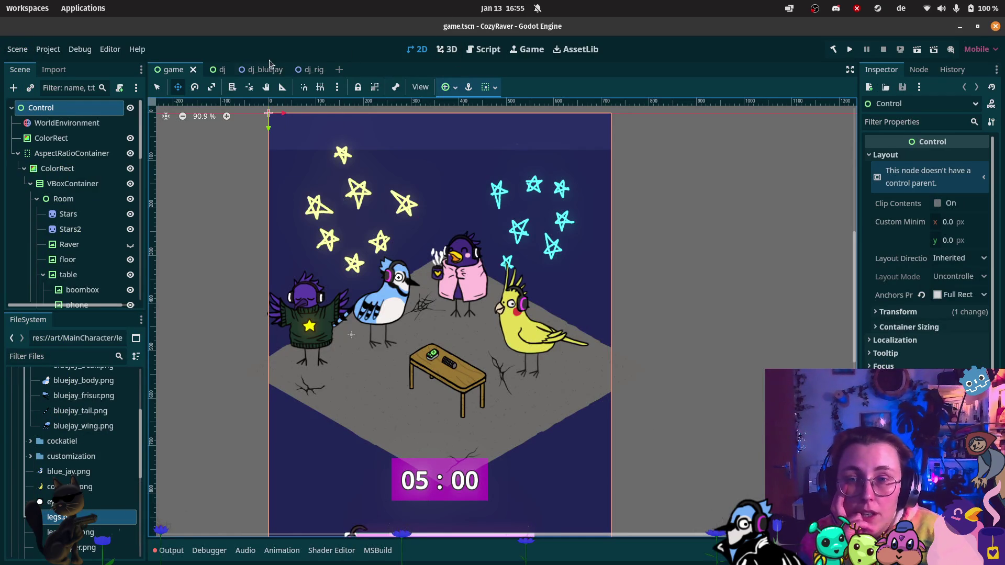
Step: In dj_rig, enlarge the weight editor, paint the top of LegR and choose the FootR bone
left_click(309, 69)
scroll(501, 345, "up", 6)
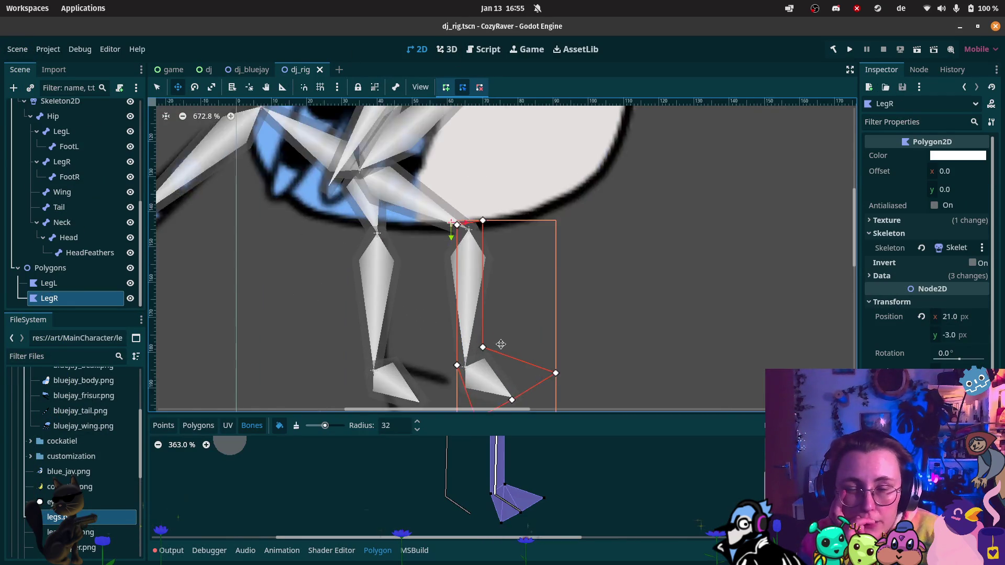
scroll(501, 344, "up", 4)
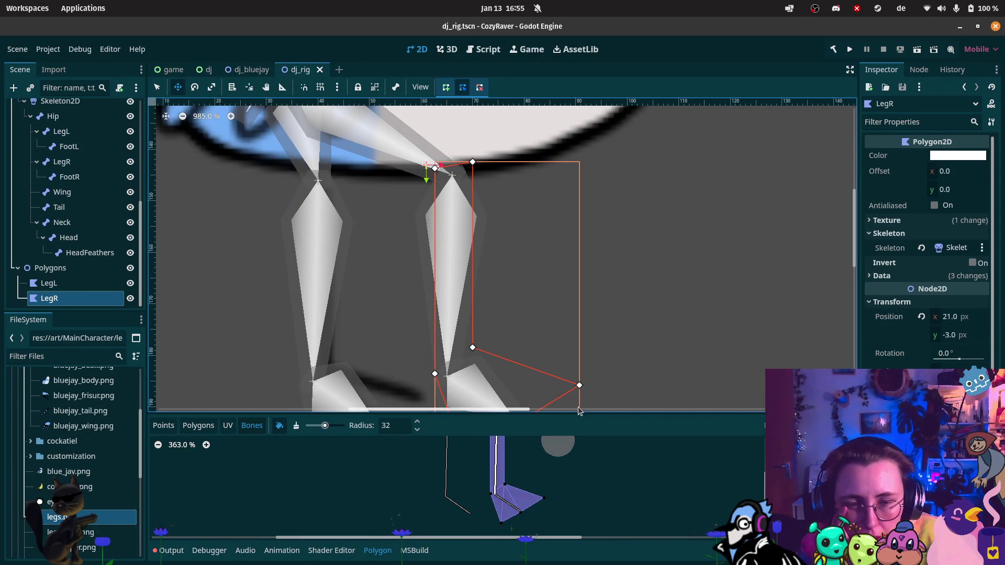
left_click_drag(580, 412, 580, 324)
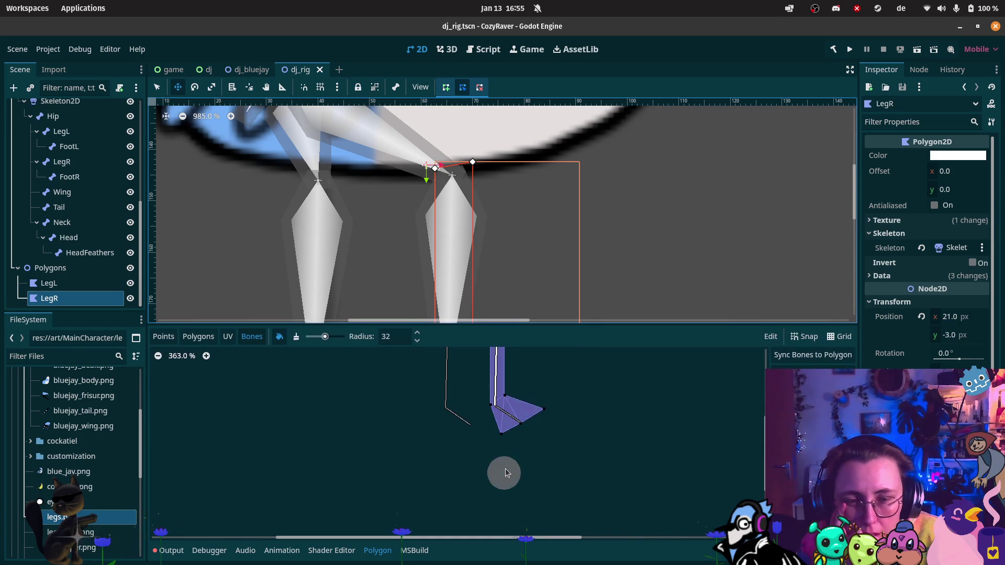
scroll(504, 473, "up", 2)
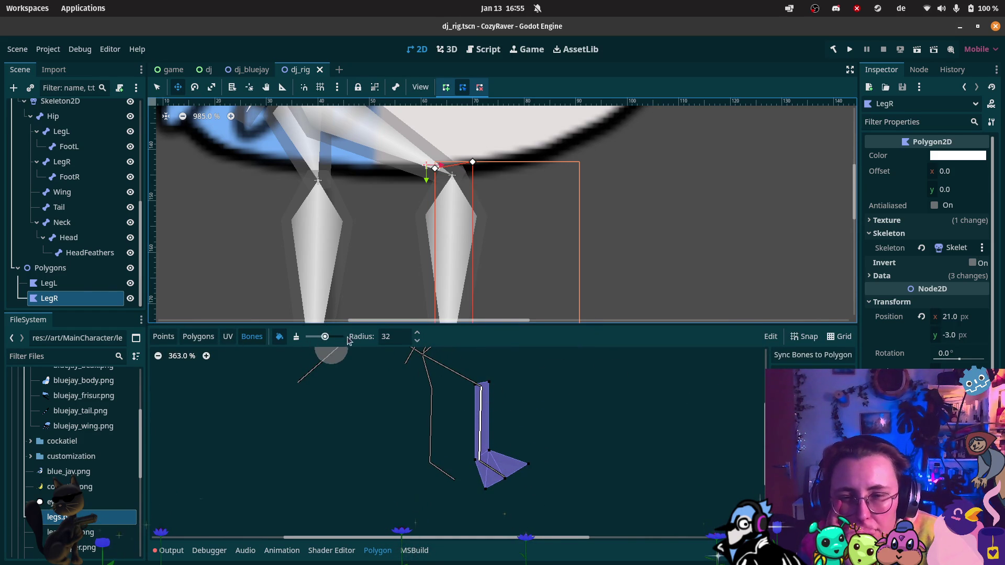
mouse_move(463, 382)
left_mouse_down()
mouse_move(509, 393)
mouse_move(477, 404)
left_mouse_up()
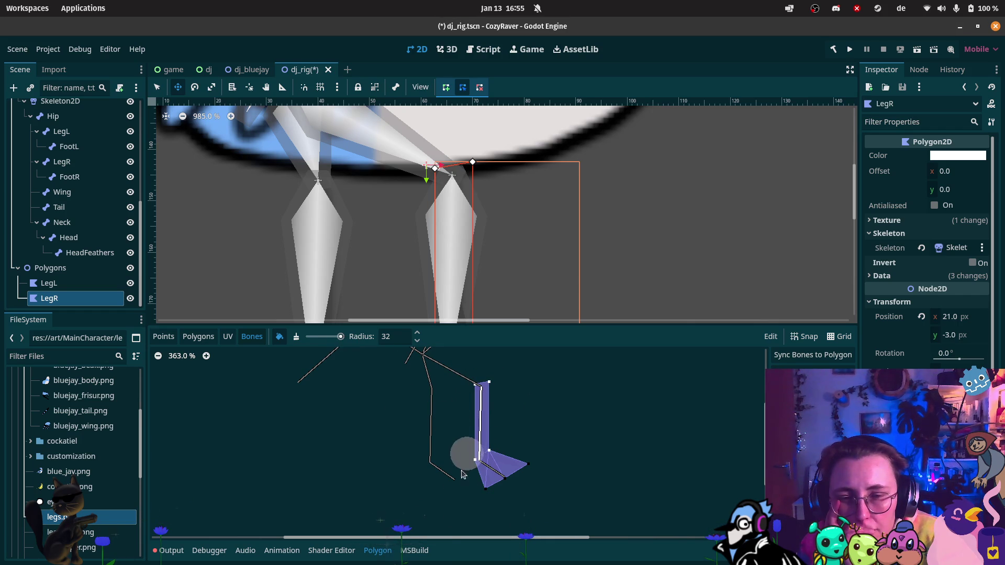
left_click(779, 450)
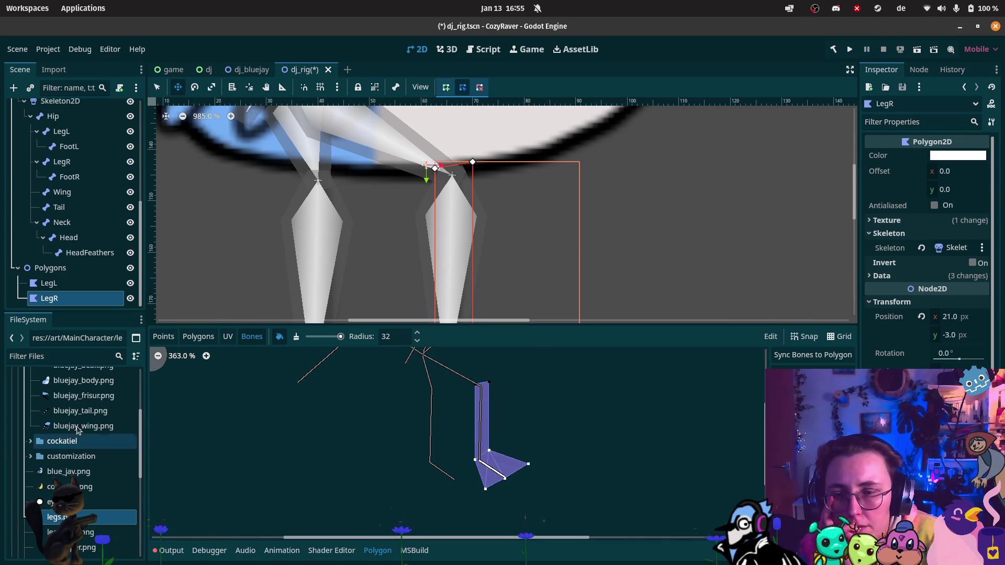
Step: Sync the skeleton's bones into LegL and paint weights on its upper and lower leg
left_click(63, 283)
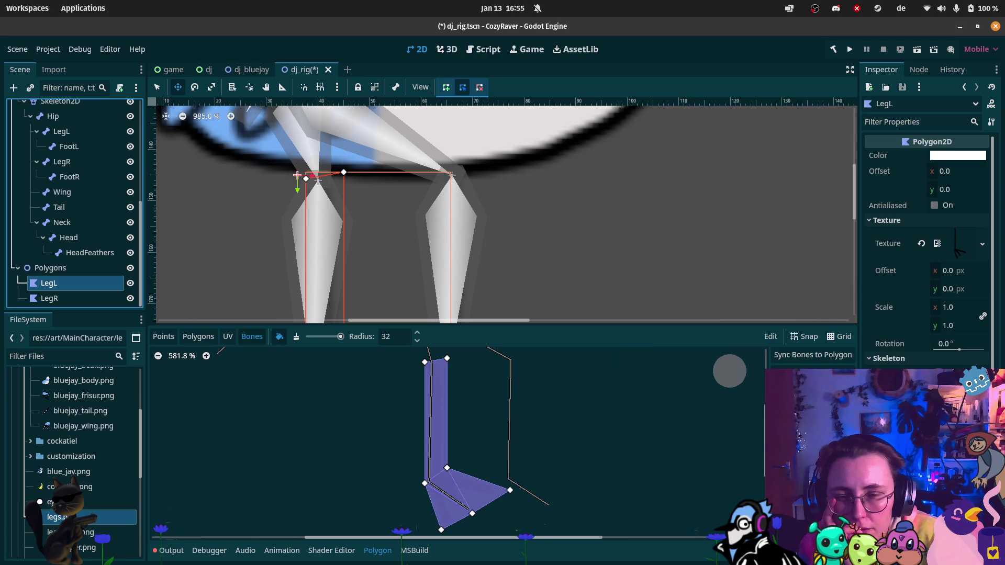
left_click(844, 359)
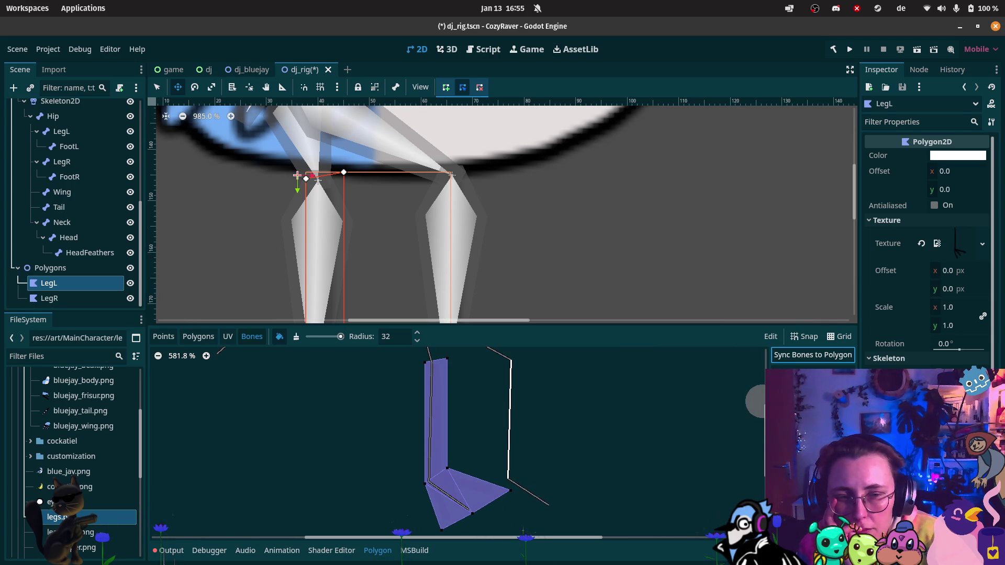
left_click(811, 388)
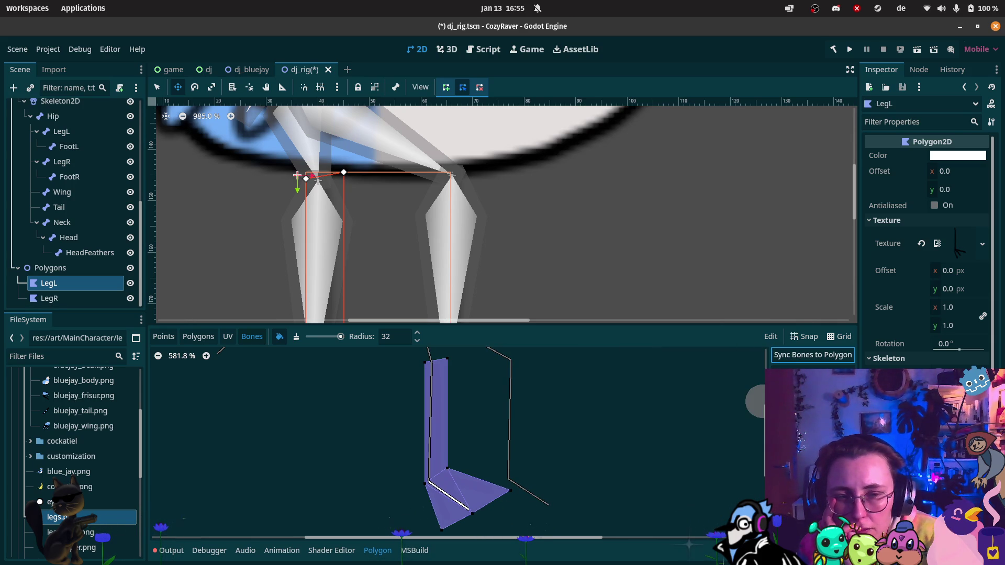
left_click_drag(424, 376, 460, 366)
mouse_move(444, 456)
left_mouse_down()
mouse_move(381, 503)
mouse_move(516, 482)
left_mouse_up()
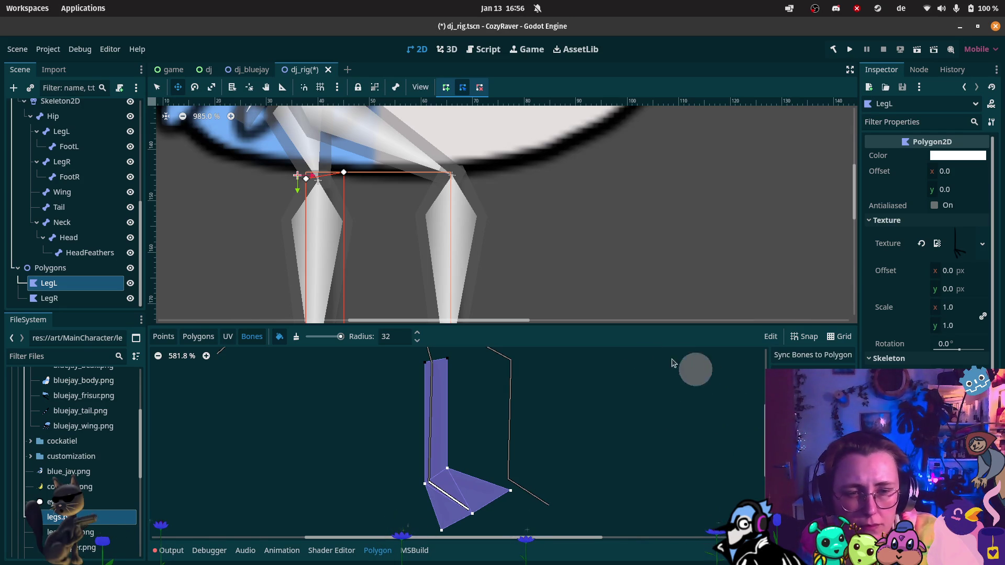
Step: Reselect LegR and LegL to compare, then select the FootL bone
left_click(74, 302)
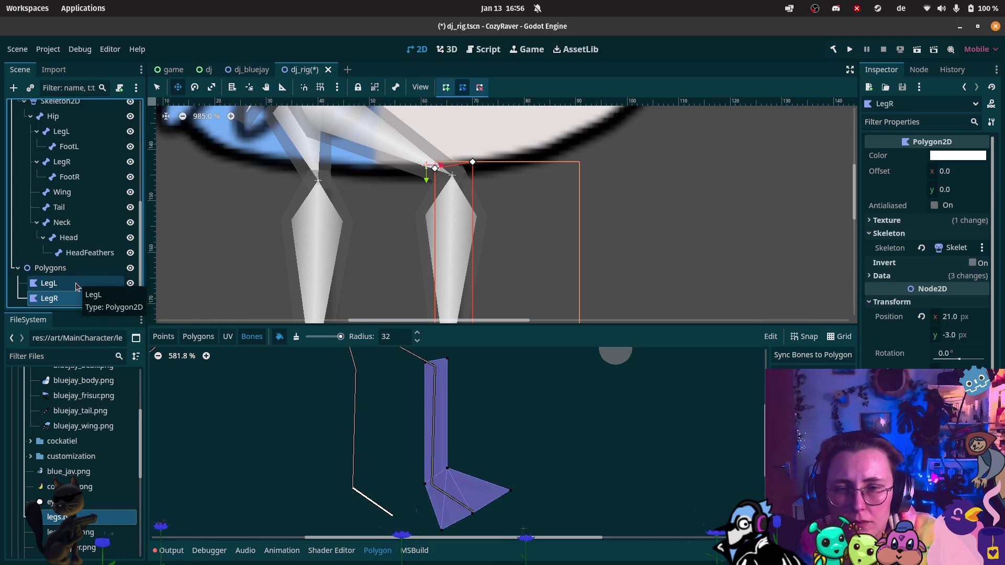
left_click(75, 283)
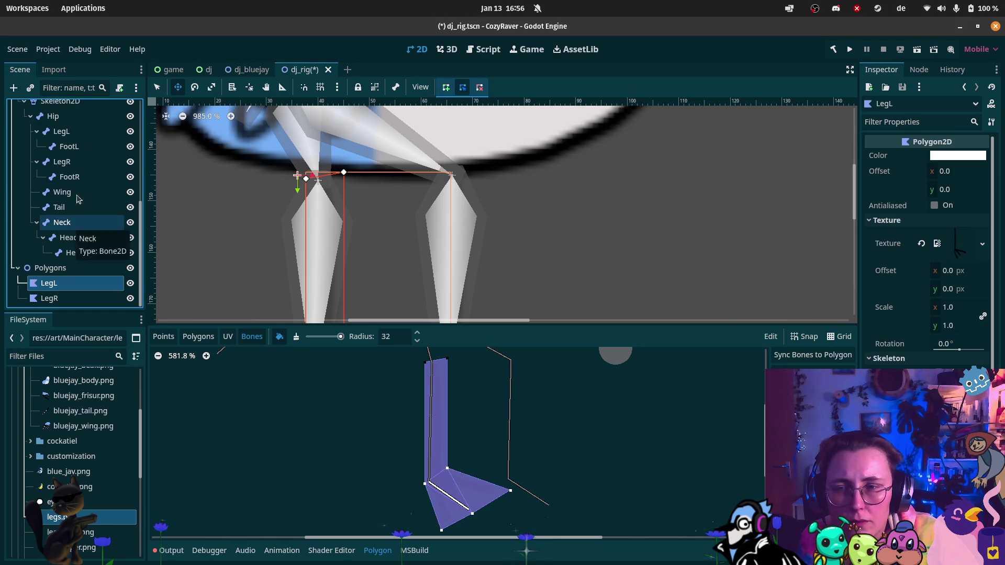
left_click(90, 147)
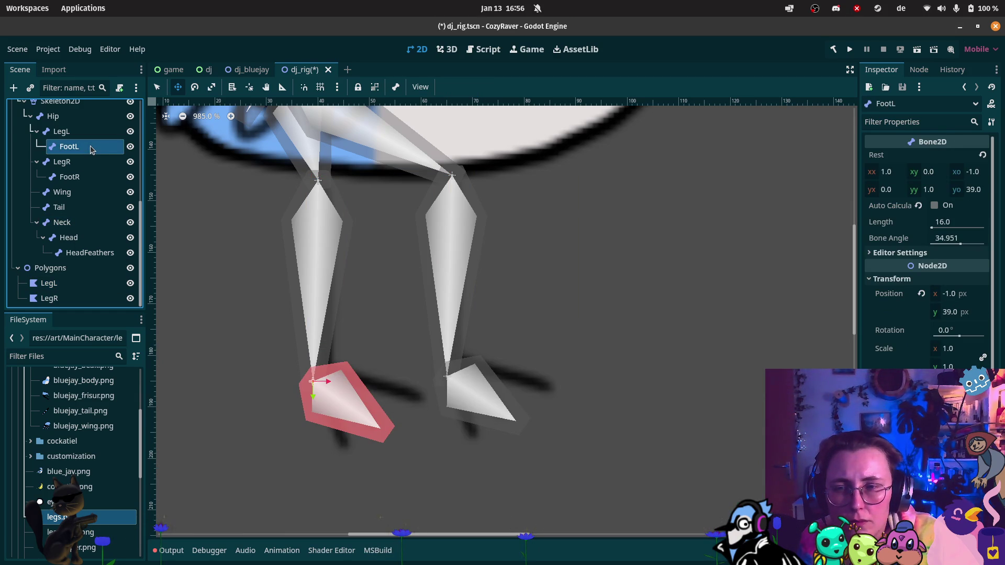
Step: Review LegL and LegR weights, showing which LegR vertices a bone influences
left_click(52, 301)
left_click(50, 283)
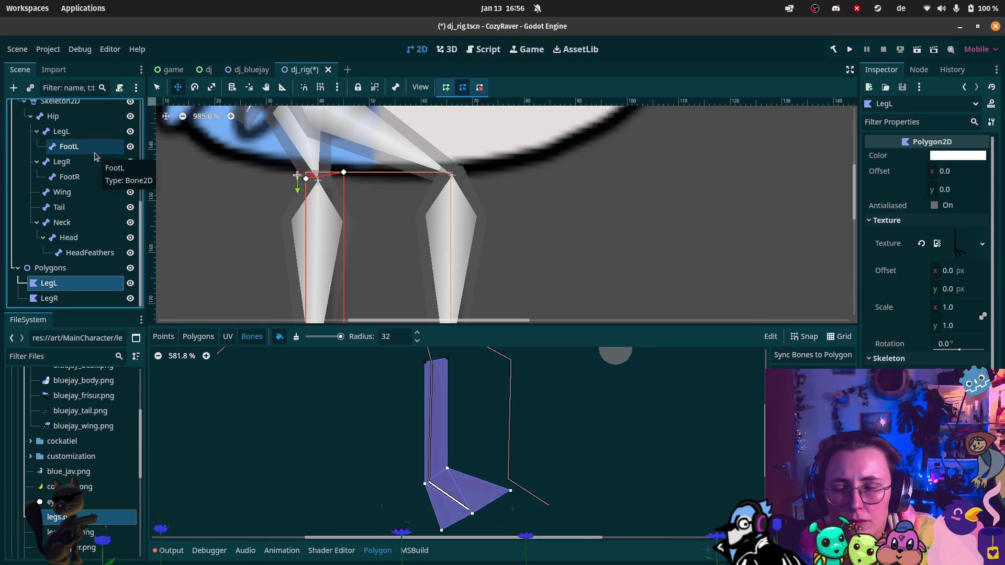
left_click(82, 301)
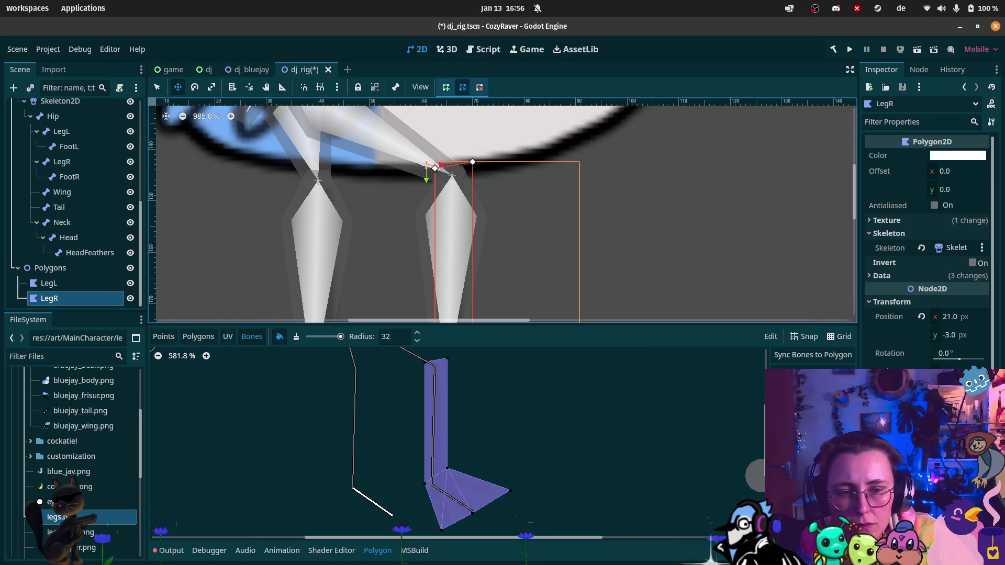
left_click(812, 390)
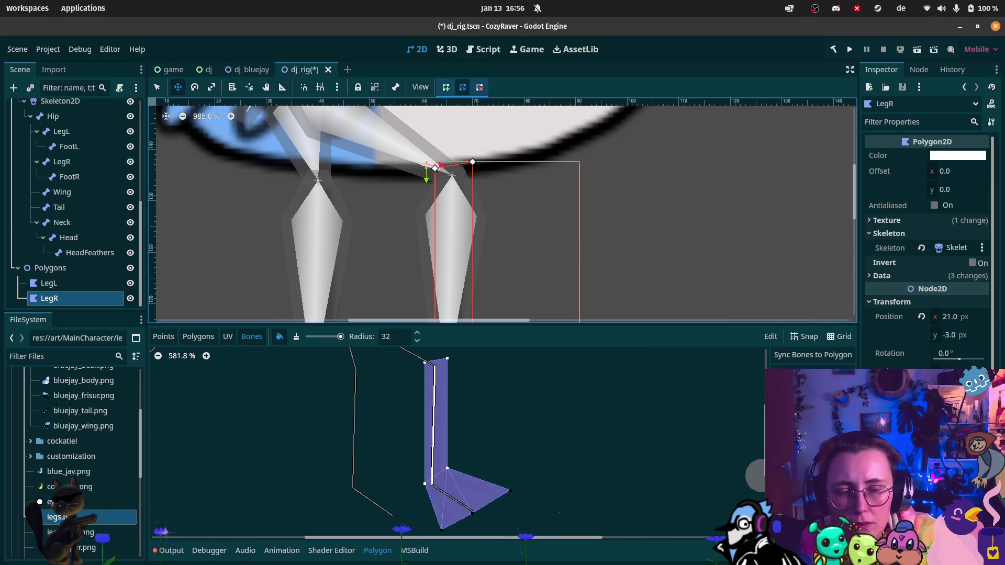
scroll(525, 251, "down", 5)
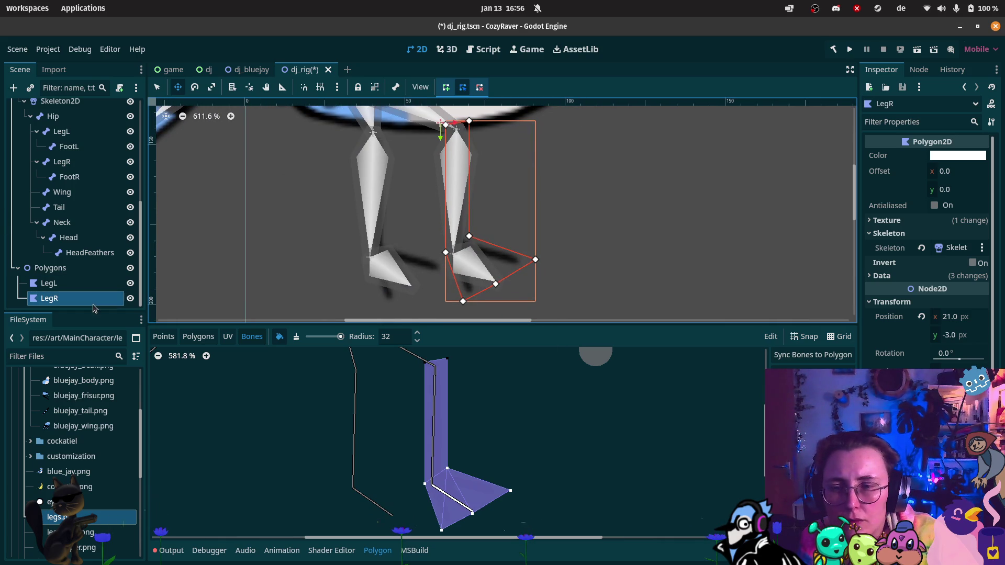
Step: Rotate the FootR bone about -17° to test the leg bend, then centre the bluejay
left_click(79, 177)
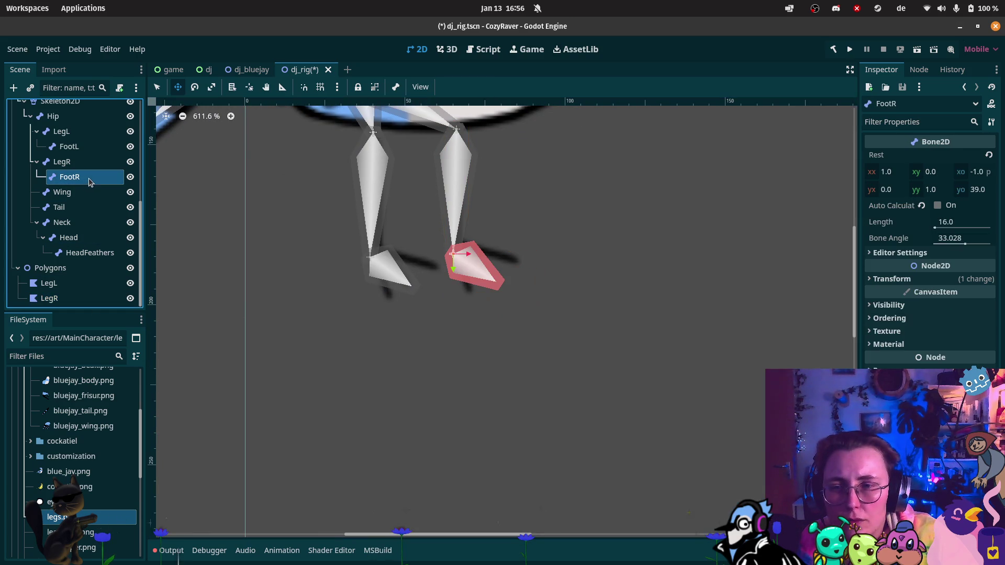
left_click(195, 88)
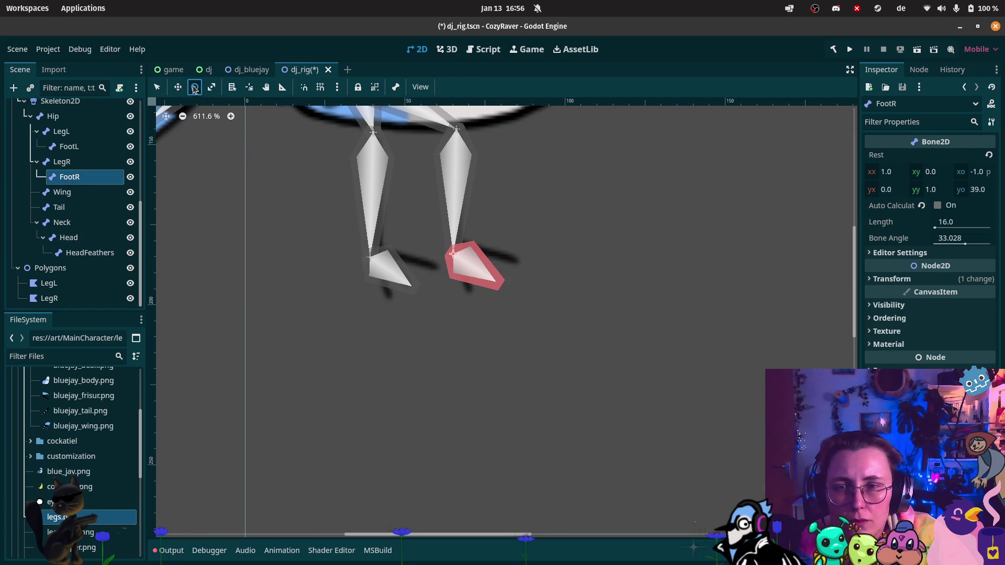
mouse_move(497, 284)
left_mouse_down()
mouse_move(511, 260)
mouse_move(501, 282)
left_mouse_up()
scroll(547, 257, "down", 4)
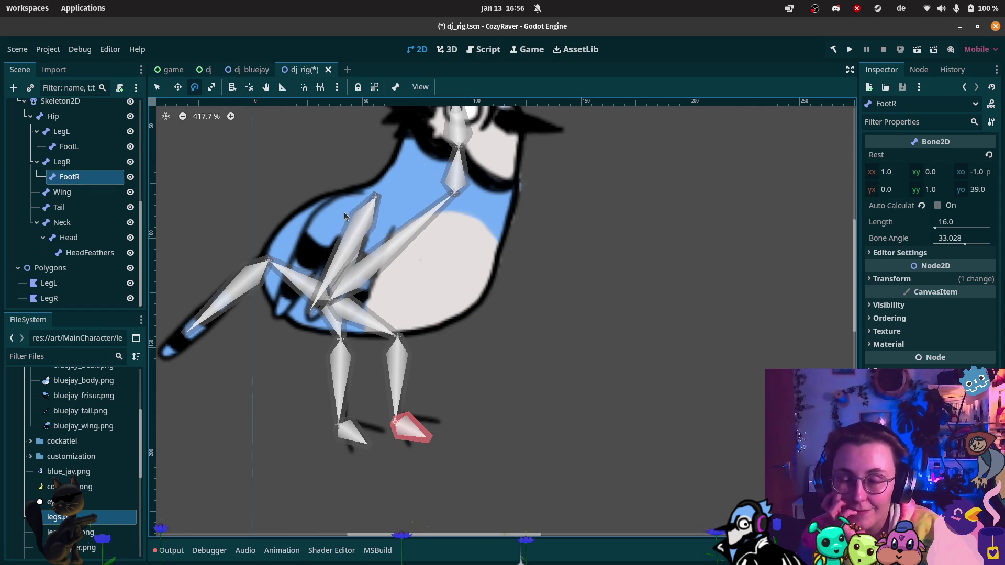
mouse_move(2, 138)
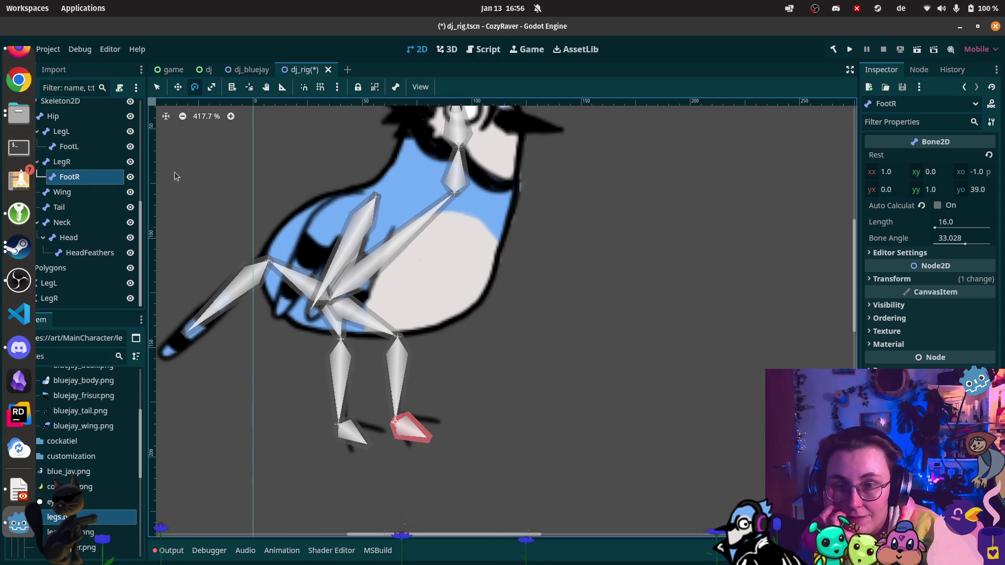
left_click_drag(351, 225, 399, 350)
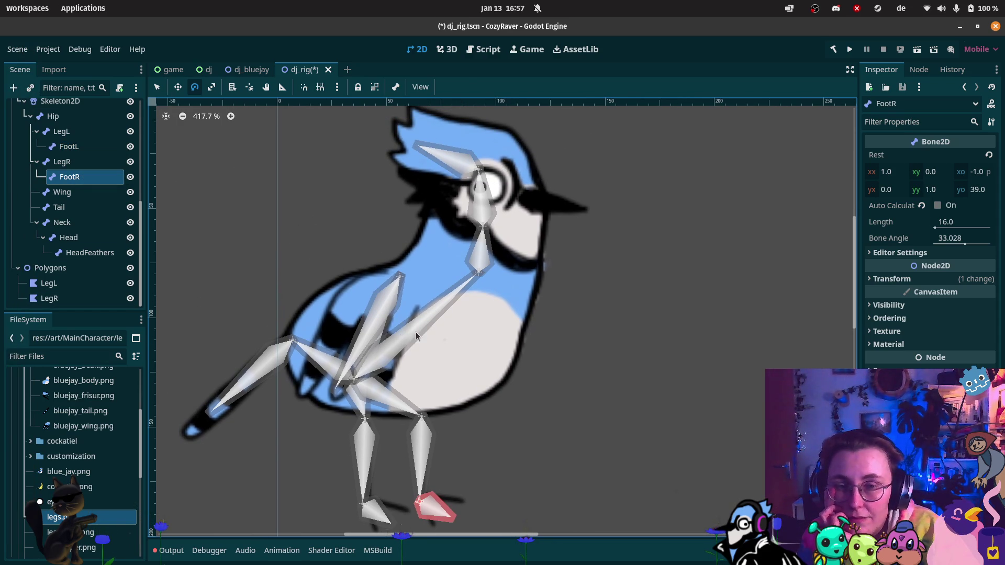
scroll(86, 230, "up", 3)
scroll(84, 243, "down", 3)
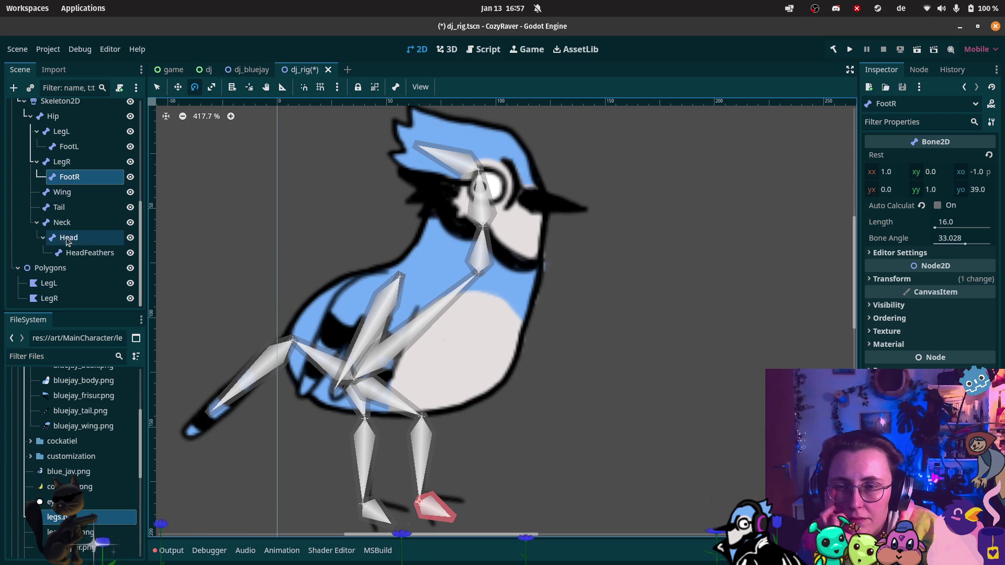
Step: Add a Polygon2D child under Polygons and name it Body, correcting the 'BOdy' typo
right_click(60, 272)
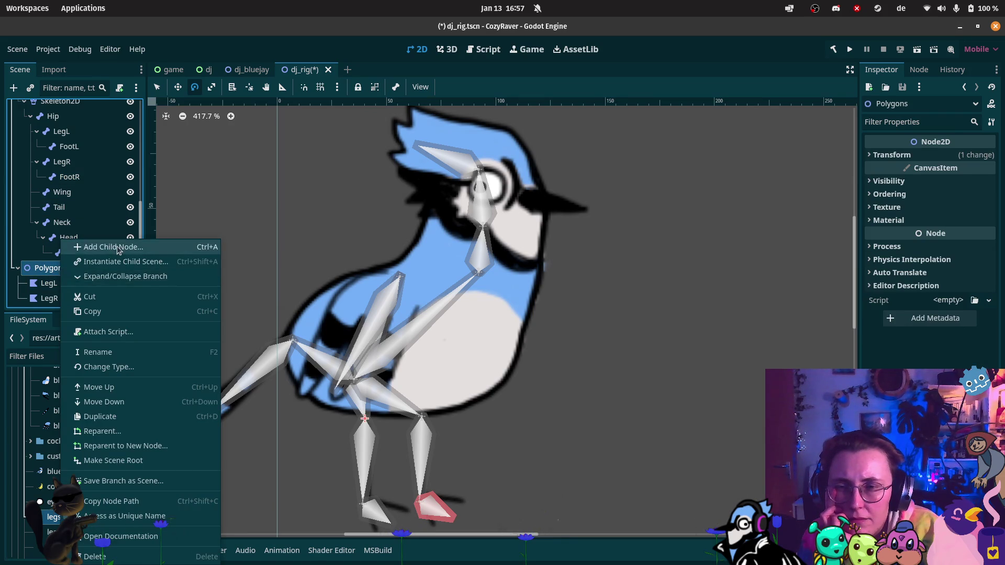
left_click(113, 247)
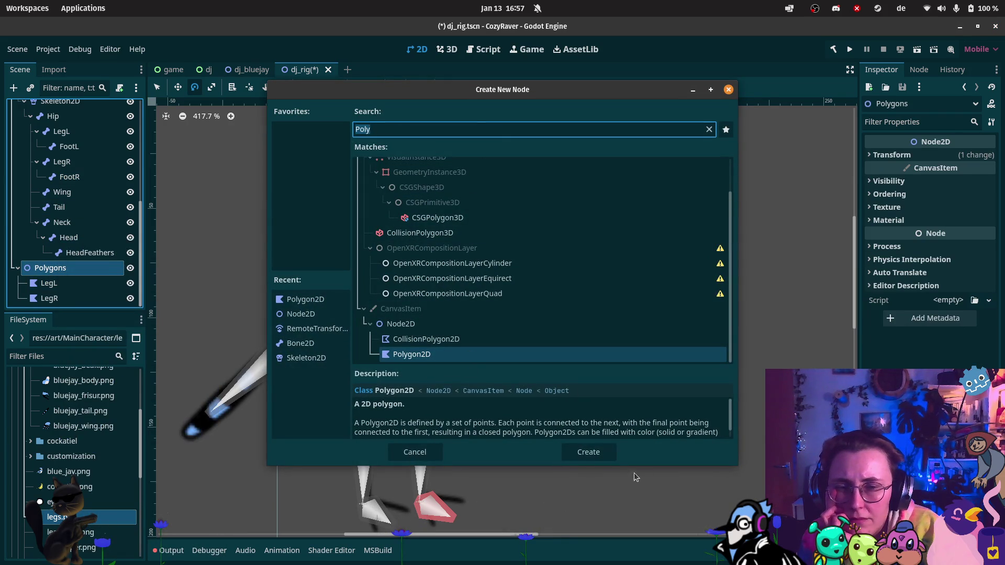
left_click(568, 451)
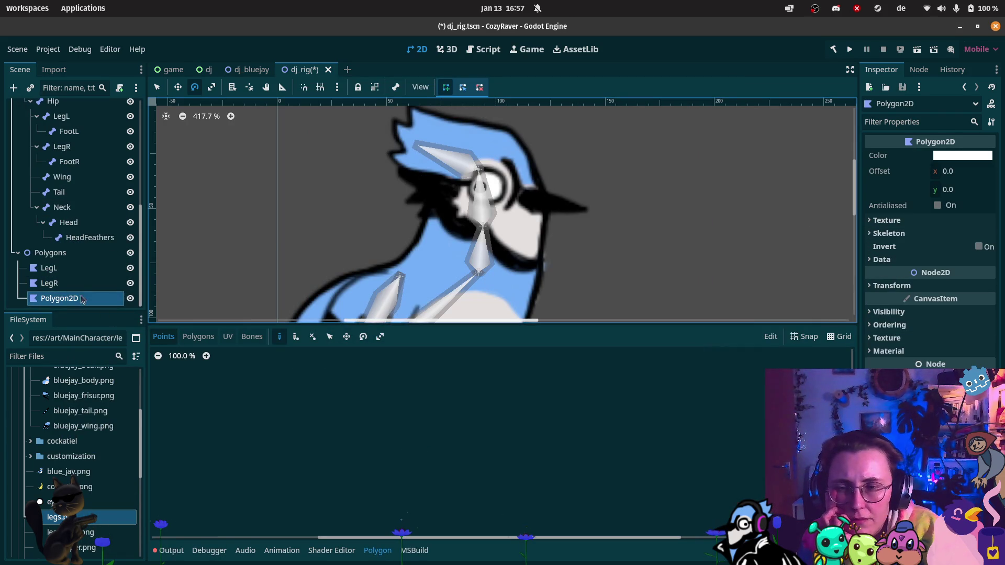
double_click(82, 298)
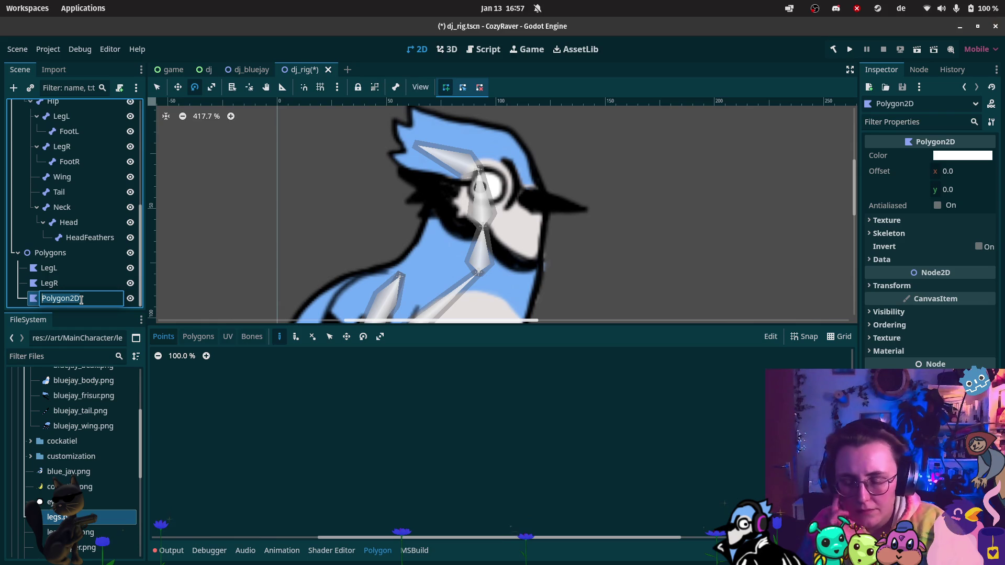
type("BOdy")
key("Return")
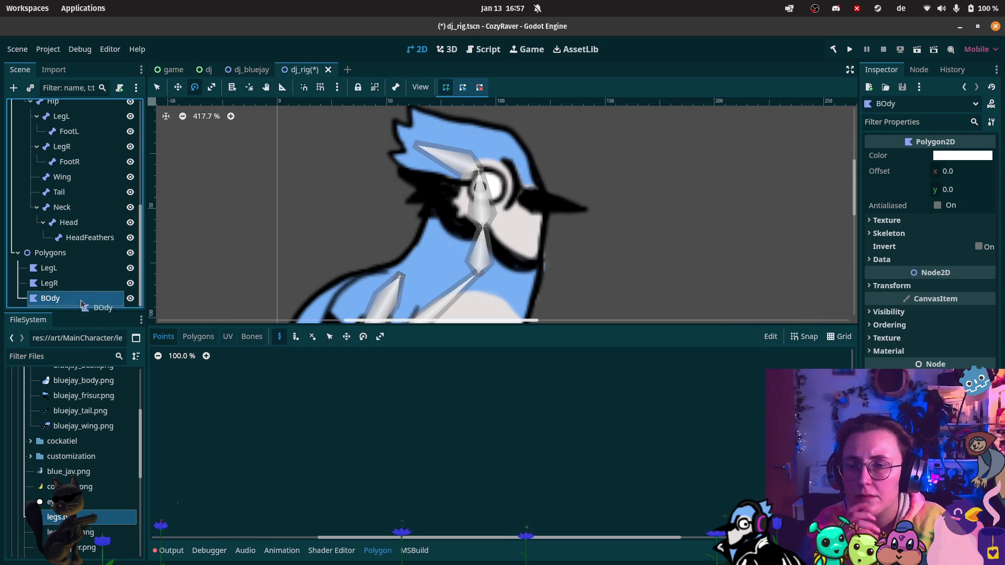
double_click(80, 299)
type("ody")
key("Return")
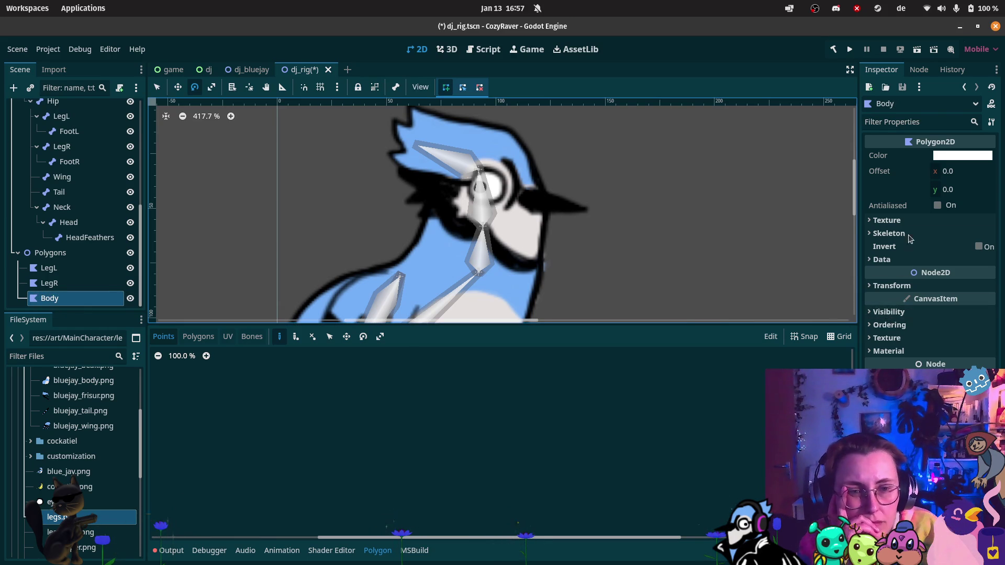
Step: Assign bluejay_body.png as the Body polygon's texture
left_click(886, 220)
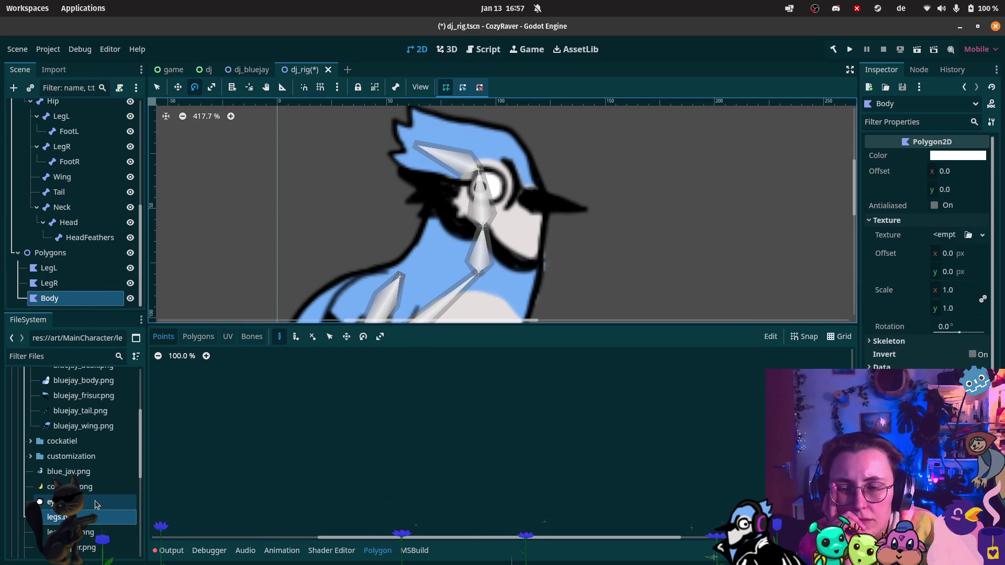
scroll(77, 450, "up", 1)
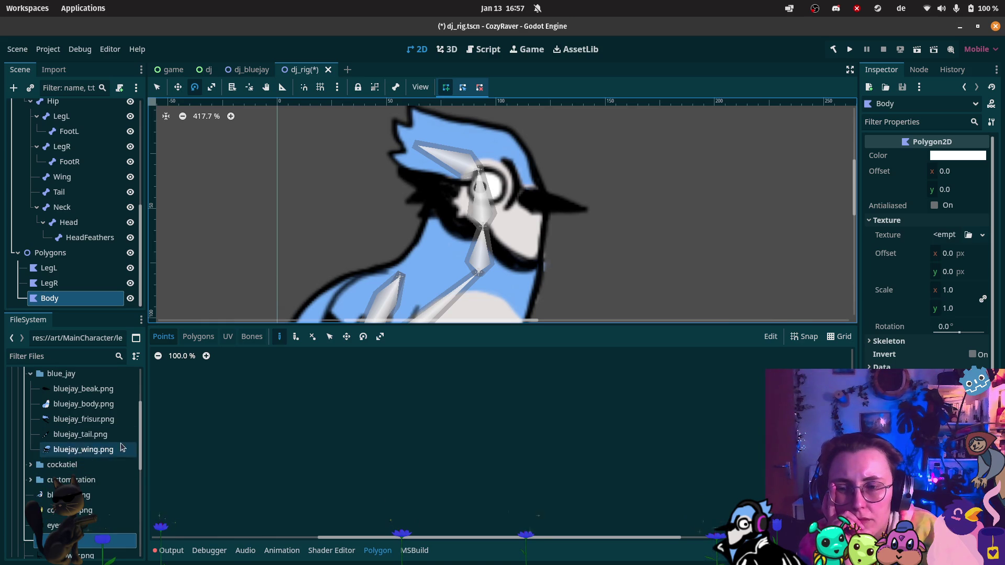
mouse_move(109, 408)
left_mouse_down()
mouse_move(204, 372)
mouse_move(944, 236)
left_mouse_up()
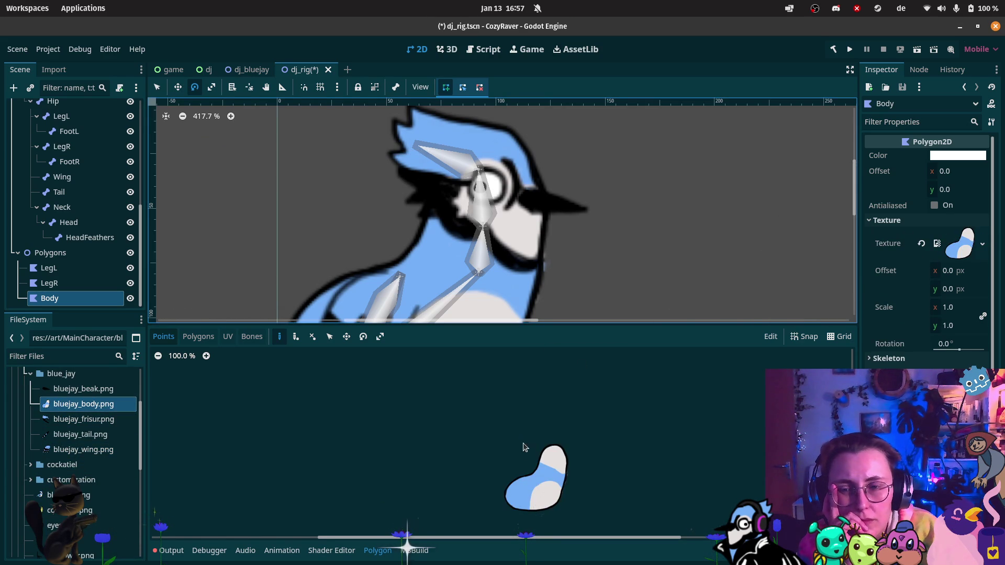
scroll(523, 443, "up", 5)
scroll(491, 418, "up", 2)
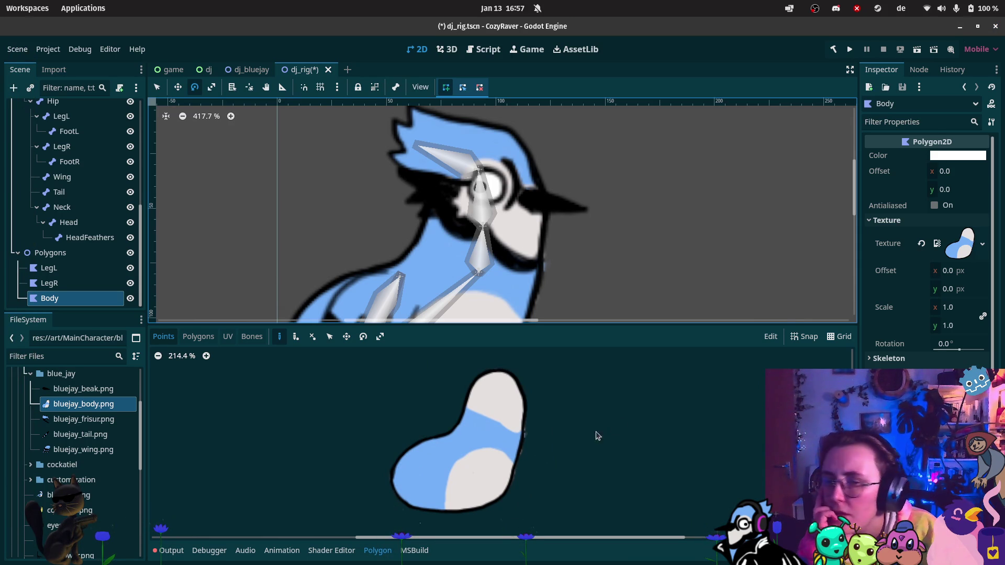
Step: Place eight points around the blue jay body texture and close the outline on the first point
left_click(490, 368)
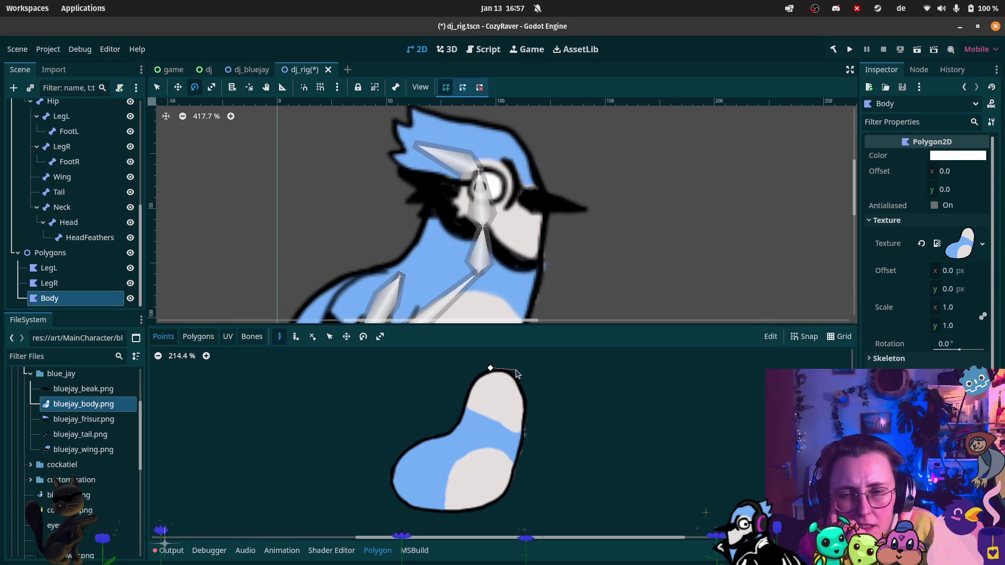
left_click(528, 402)
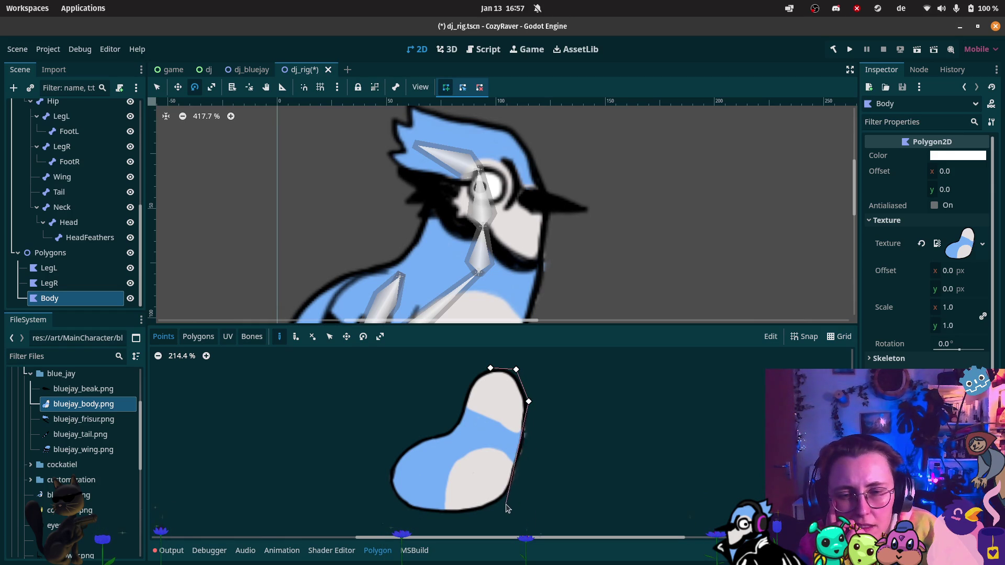
left_click(526, 450)
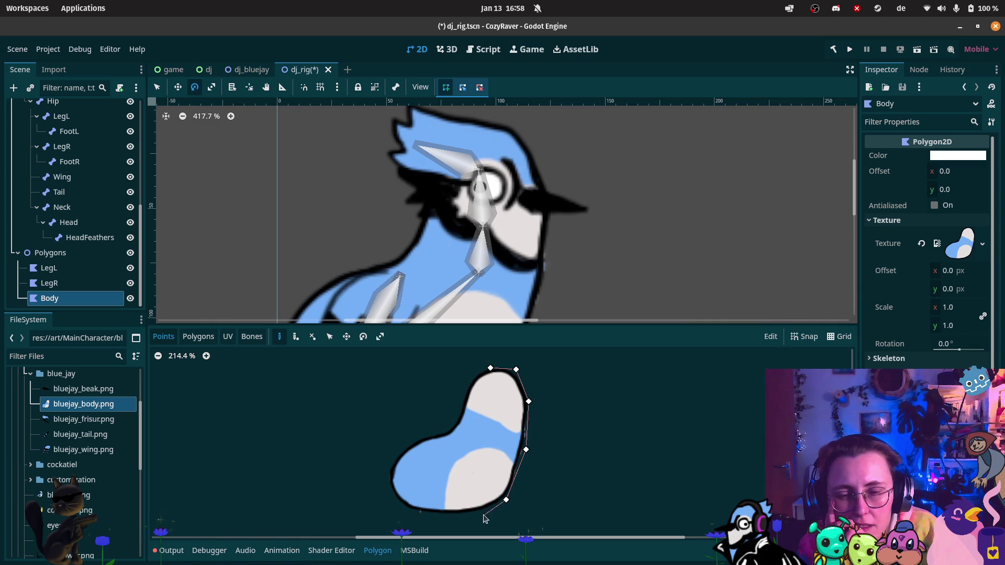
left_click(487, 511)
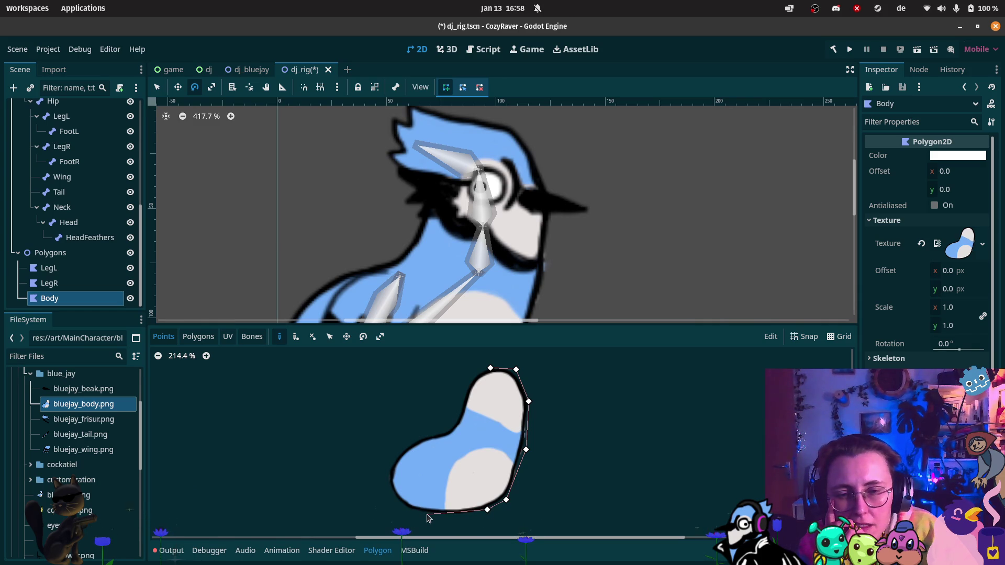
left_click(442, 515)
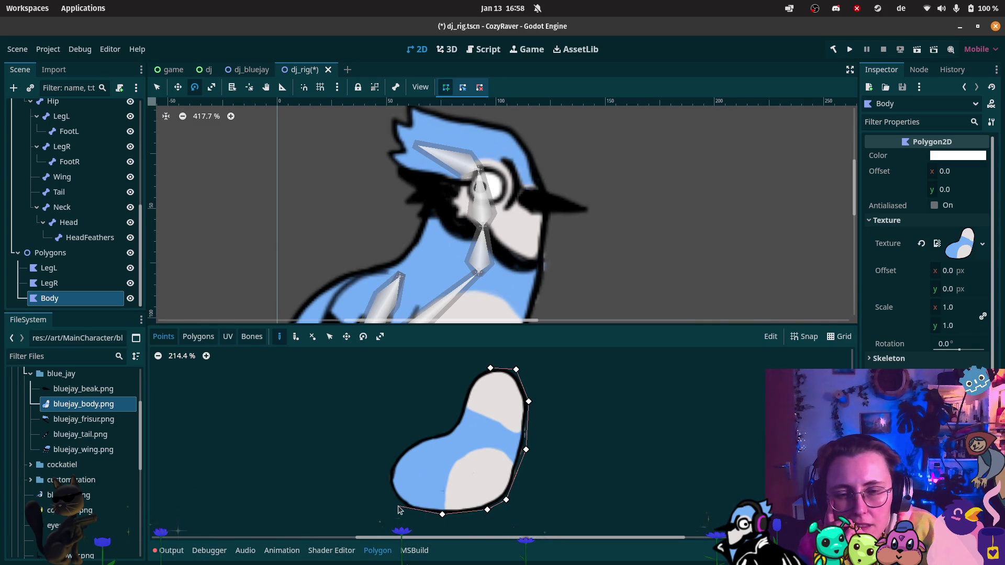
left_click(403, 506)
left_click(400, 448)
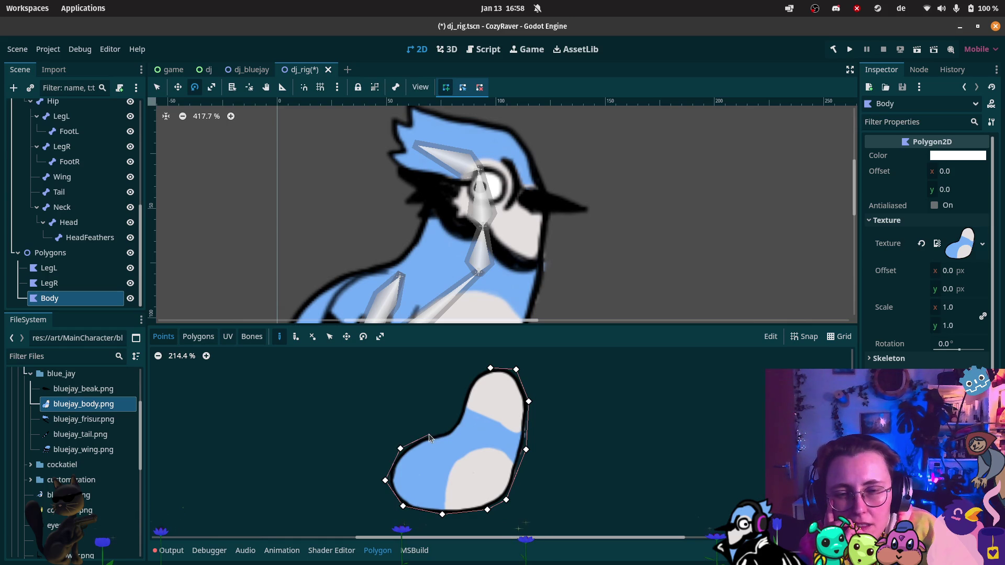
left_click(454, 419)
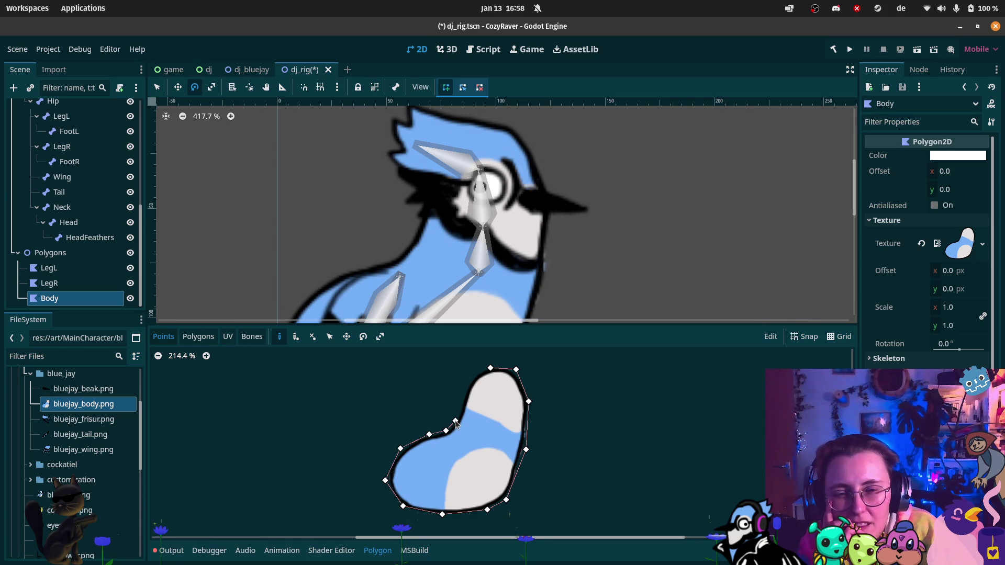
left_click(490, 369)
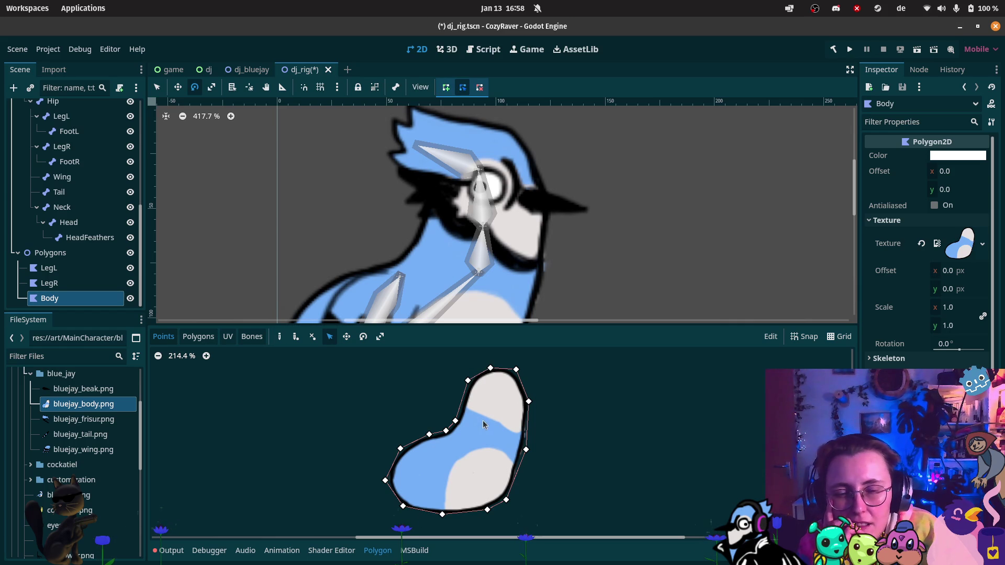
left_click(212, 339)
scroll(464, 505, "up", 4)
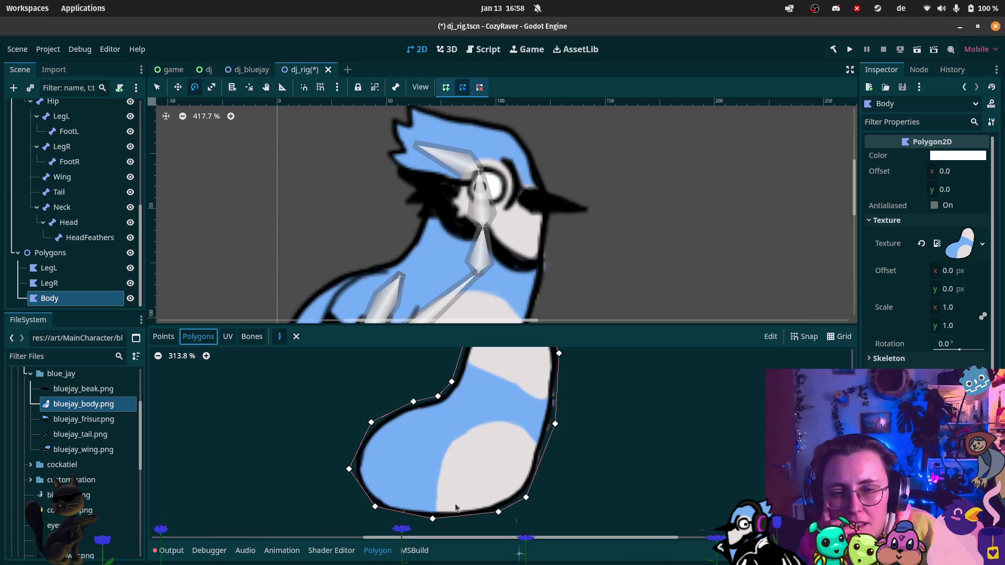
Step: Define inner polygons at the body's left tip and along the lower-left edge
left_click(376, 506)
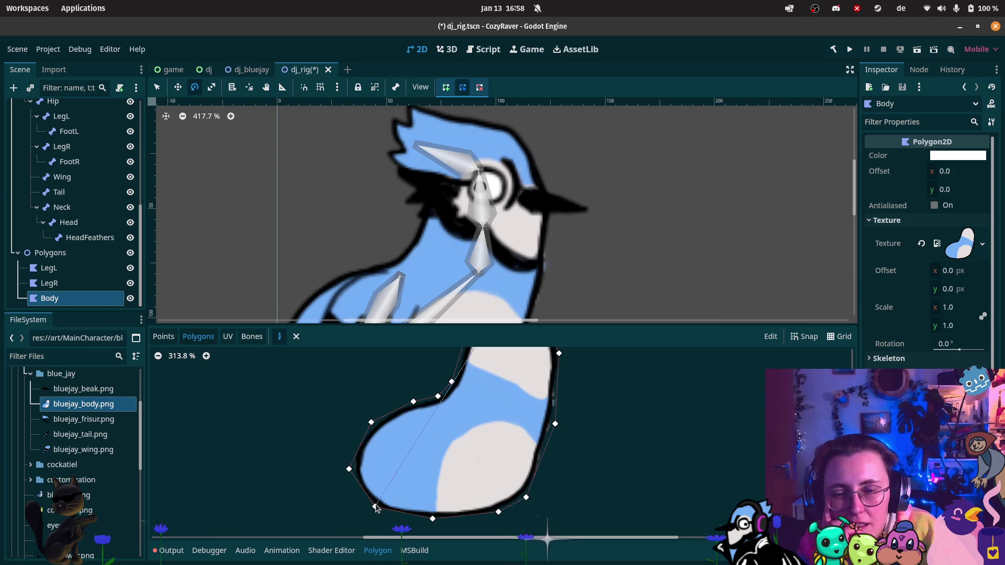
left_click(371, 423)
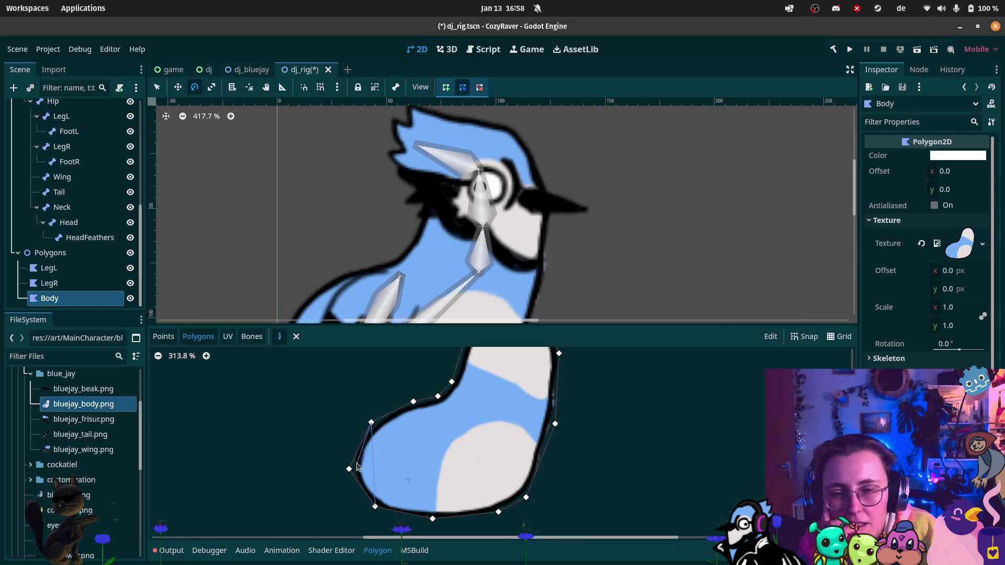
left_click(349, 470)
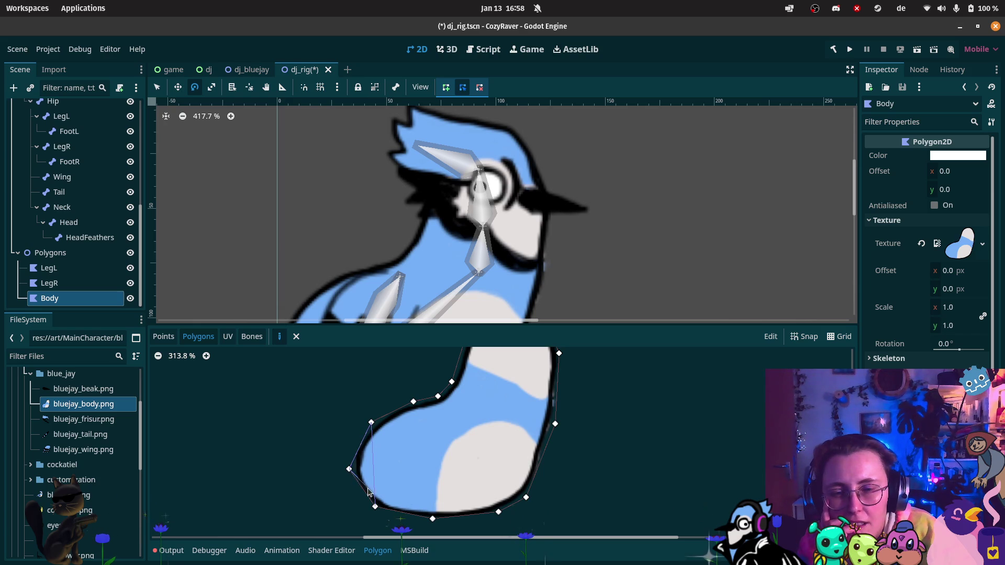
left_click(376, 506)
left_click(432, 519)
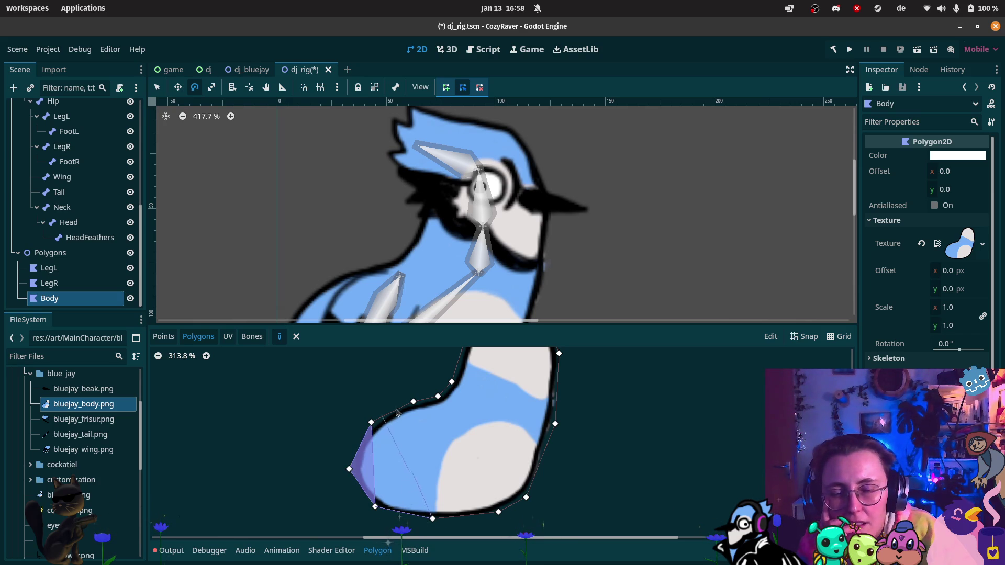
left_click(375, 507)
left_click(432, 518)
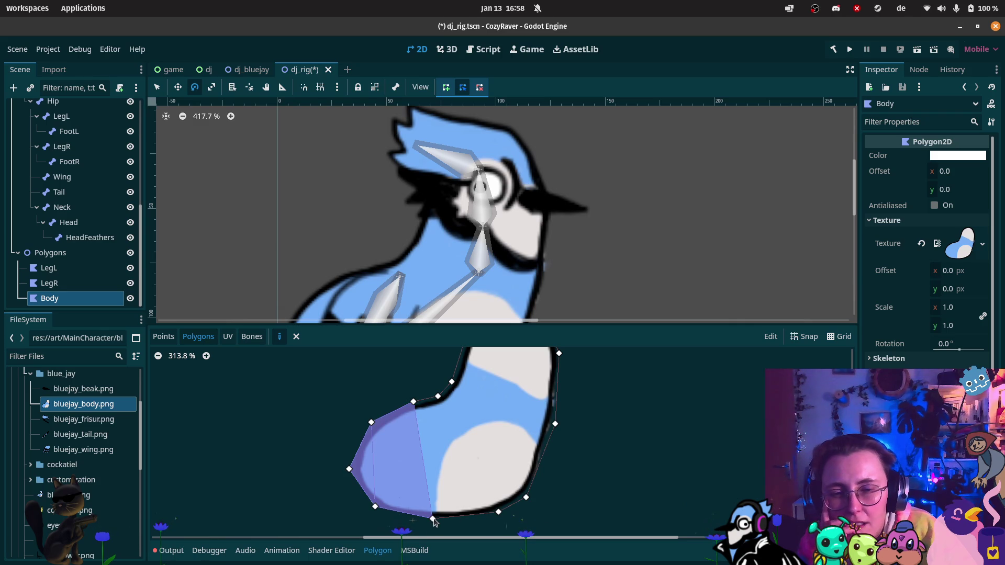
Step: Add inner polygons for the middle of the body and the lower-right section up to the neck
left_click(499, 512)
left_click(438, 397)
left_click(414, 402)
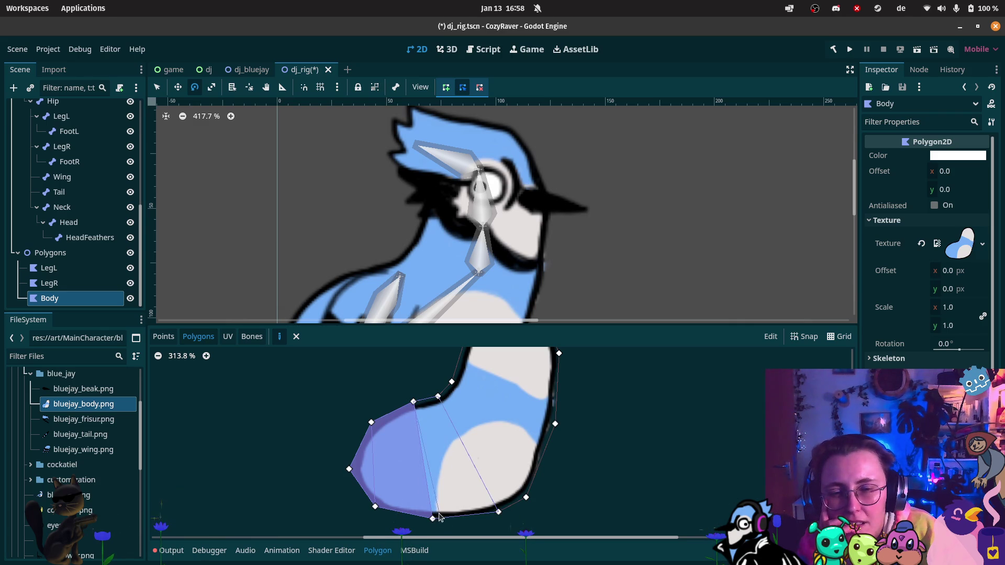
left_click(432, 519)
left_click(499, 512)
left_click(526, 498)
left_click(452, 382)
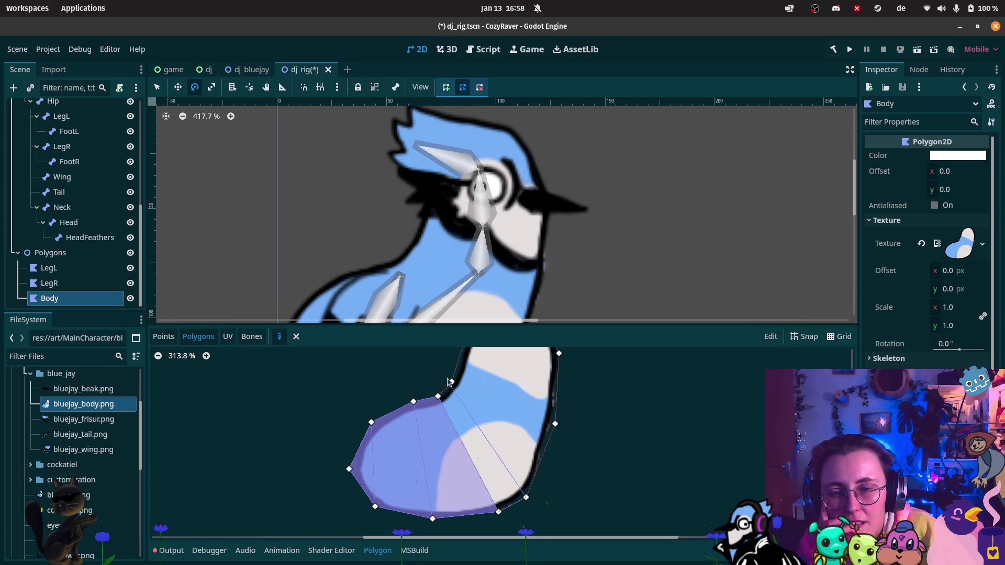
left_click(438, 397)
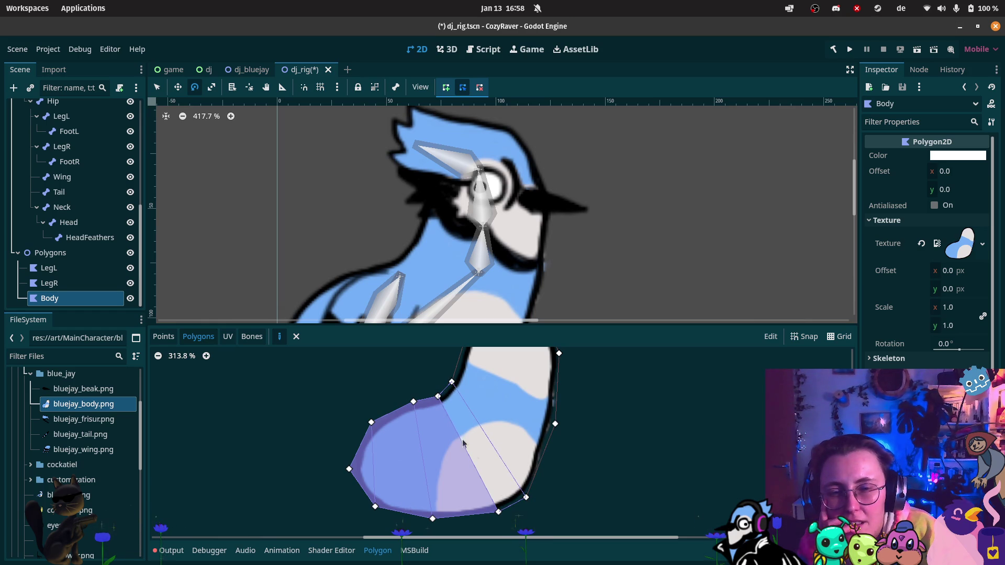
left_click(498, 513)
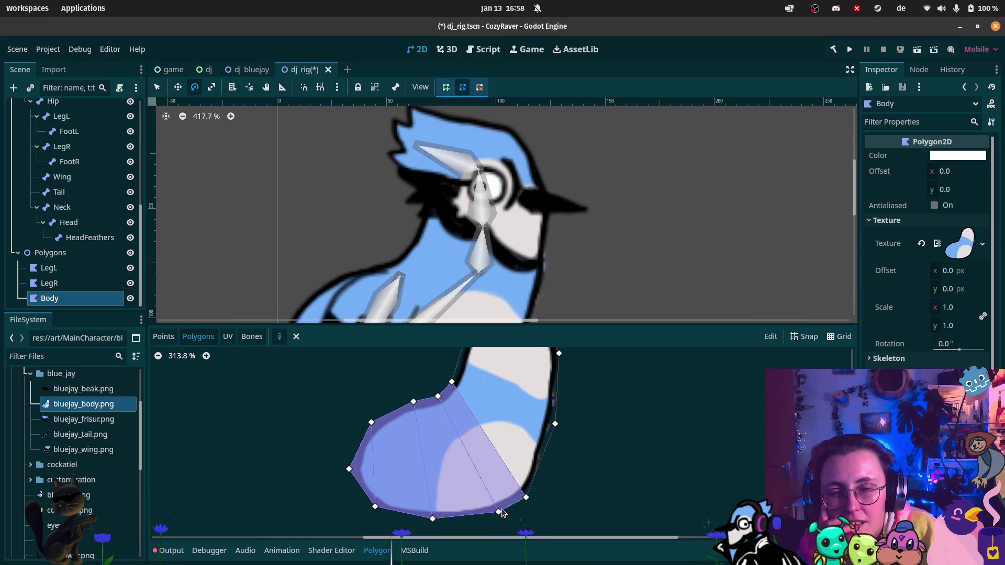
Step: Add the remaining upper inner polygons, finishing with one covering the head cap
scroll(501, 520, "up", 2)
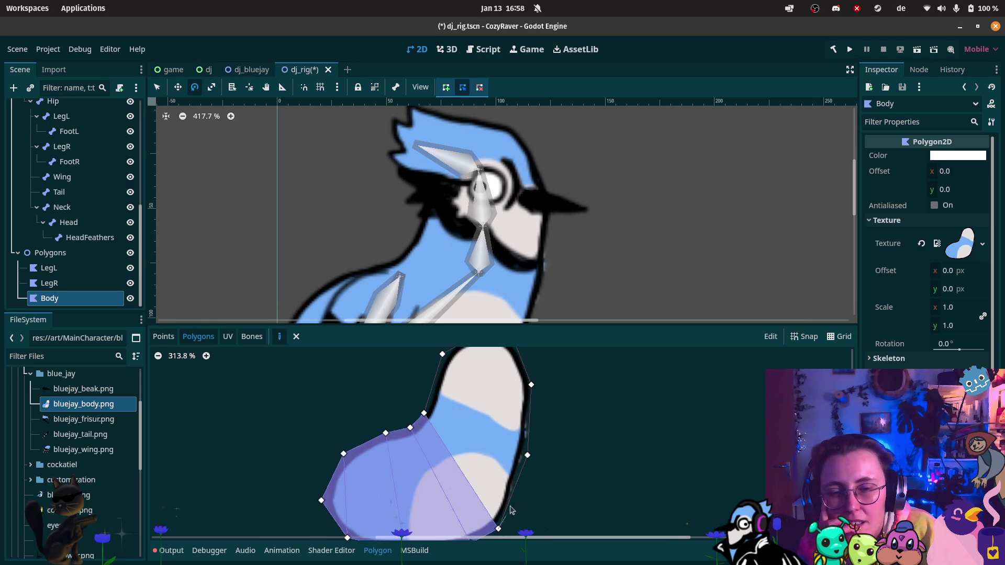
left_click(528, 456)
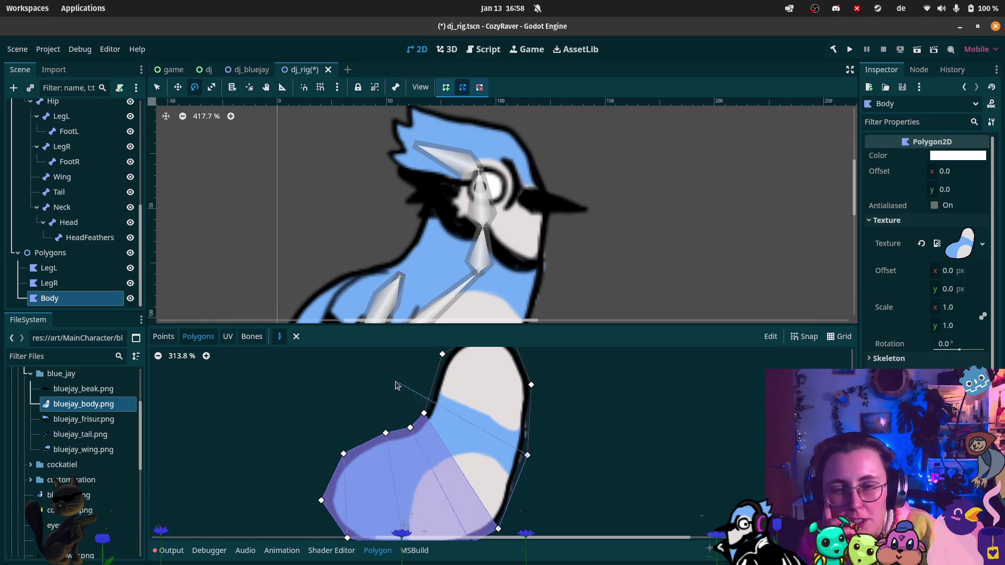
left_click(442, 354)
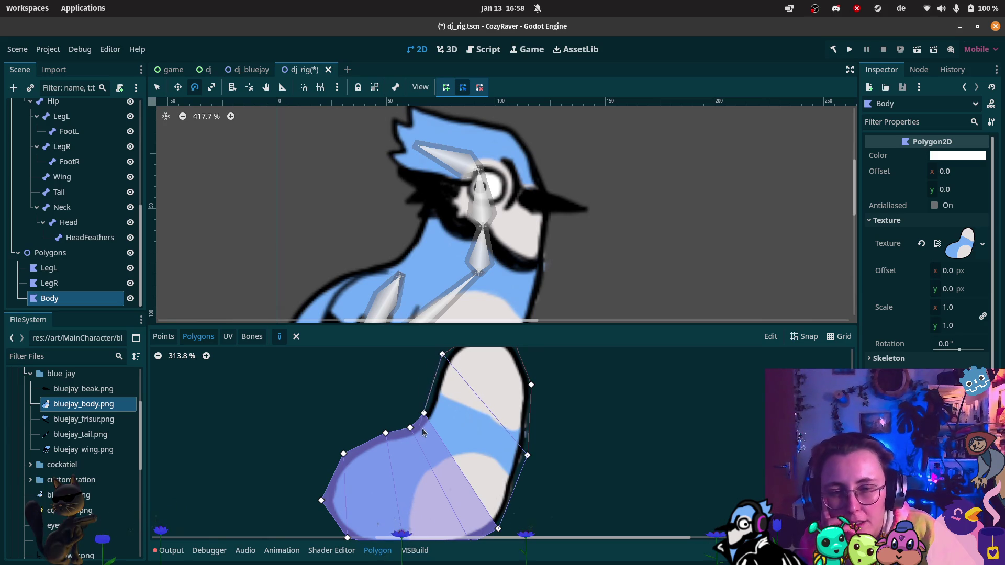
left_click(498, 529)
left_click(493, 476)
left_click(496, 405)
left_click(408, 375)
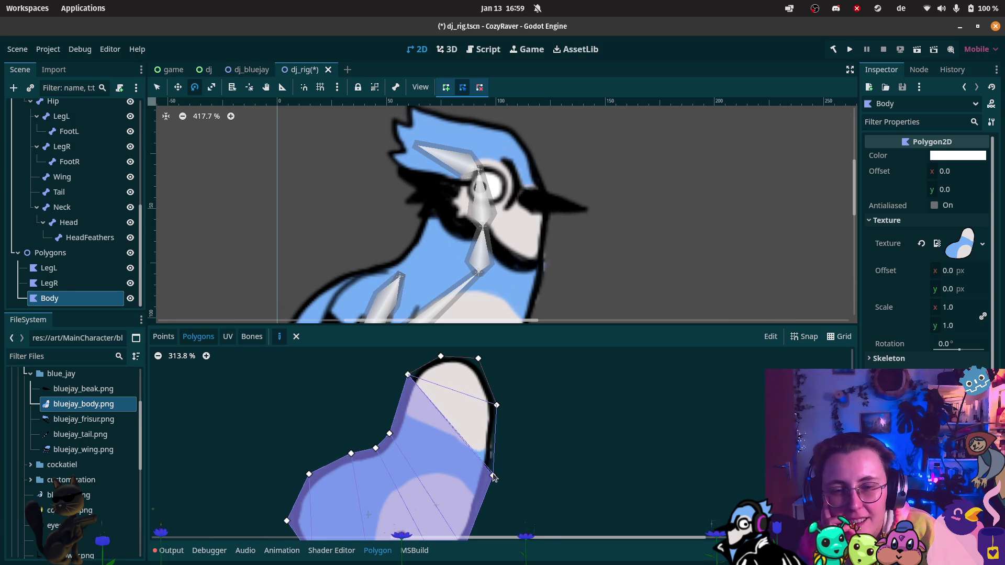
left_click(493, 476)
left_click(496, 404)
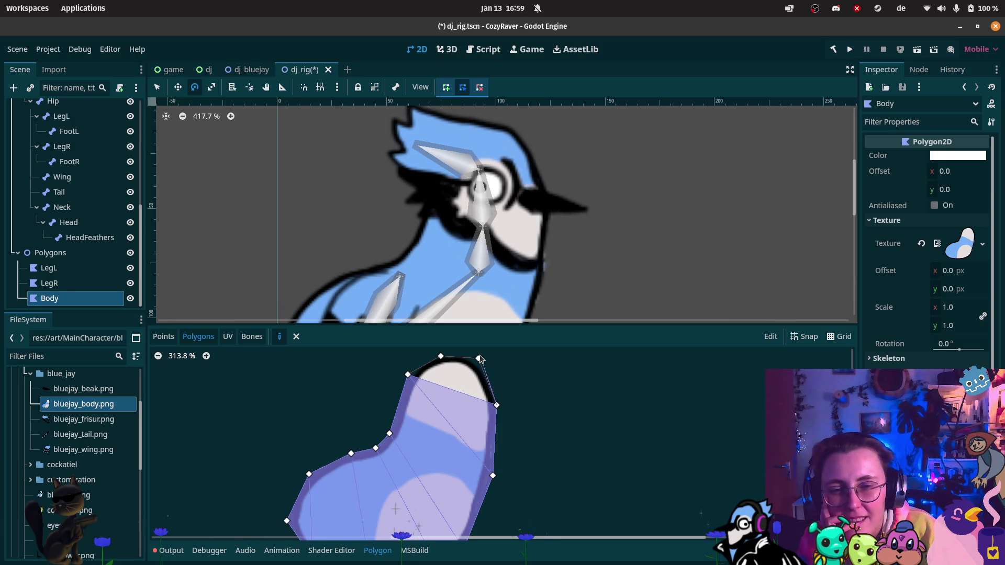
left_click(409, 375)
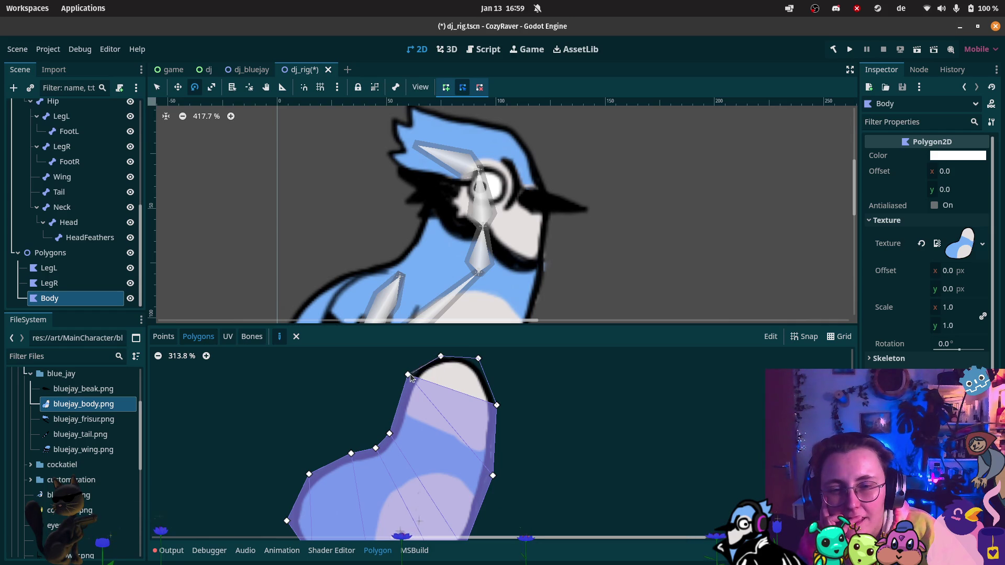
left_click(408, 375)
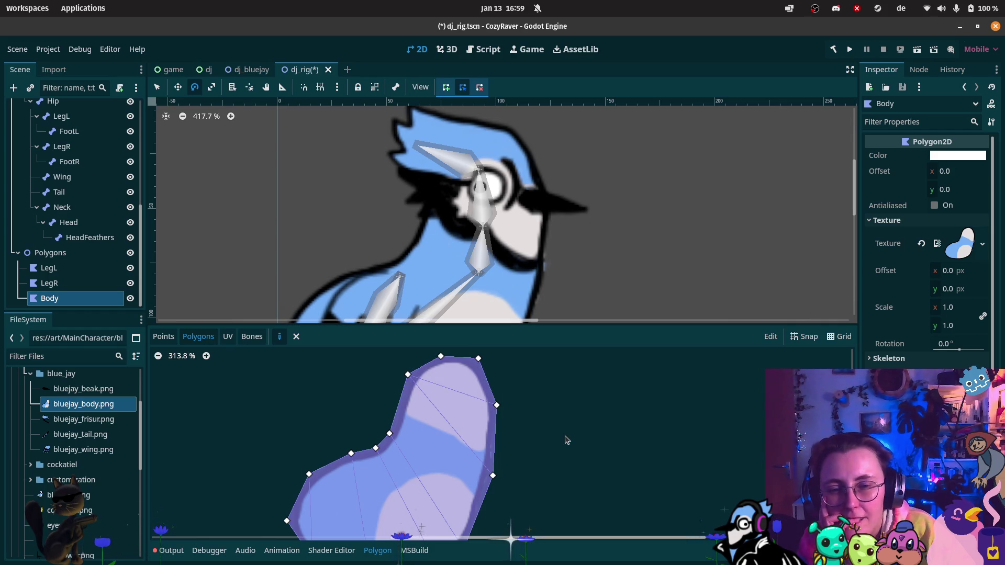
Step: Set Skeleton2D as the Body's skeleton and sync its bones into the polygon editor
scroll(581, 435, "down", 2)
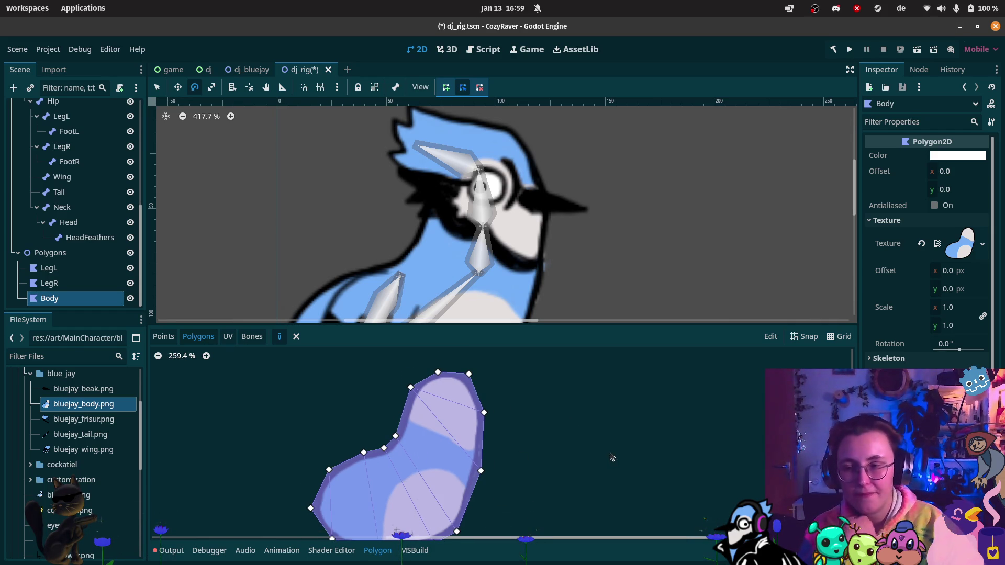
scroll(557, 438, "down", 2)
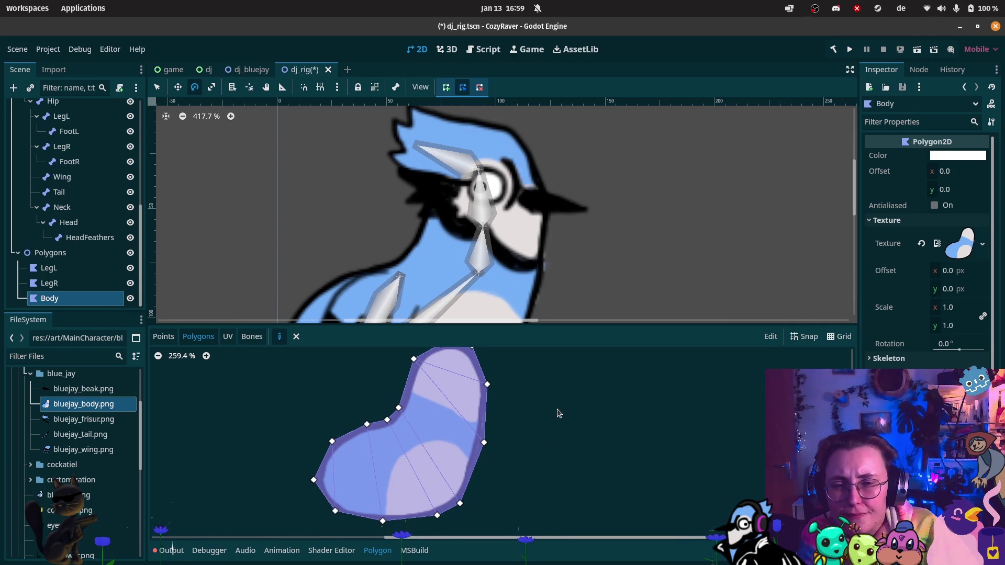
scroll(79, 209, "up", 5)
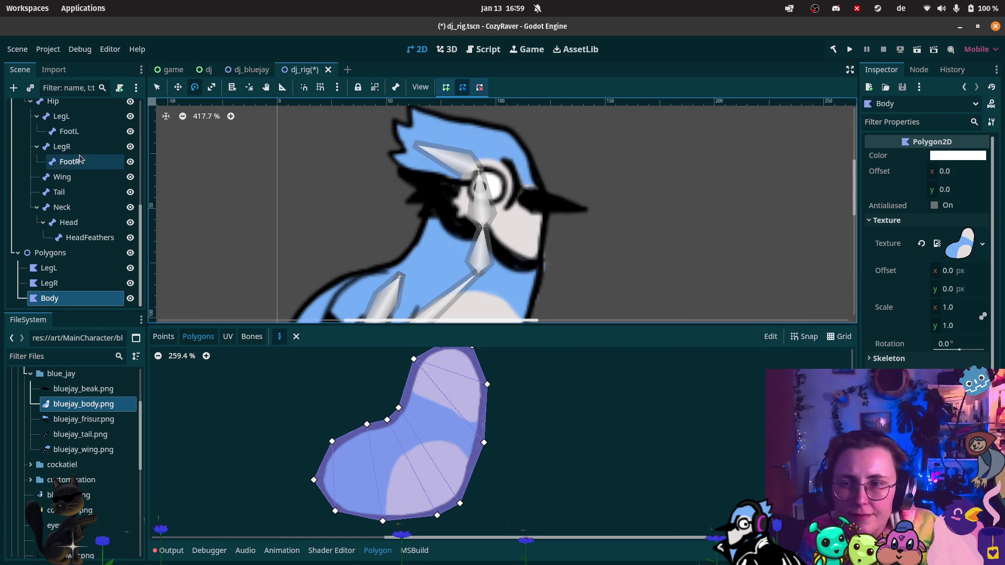
left_click(129, 165)
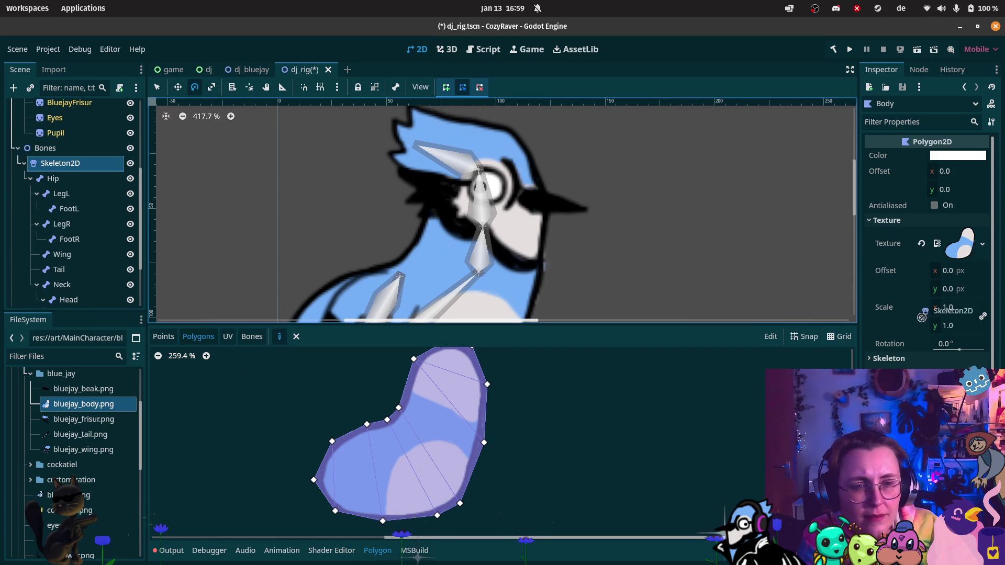
left_click_drag(934, 360, 937, 375)
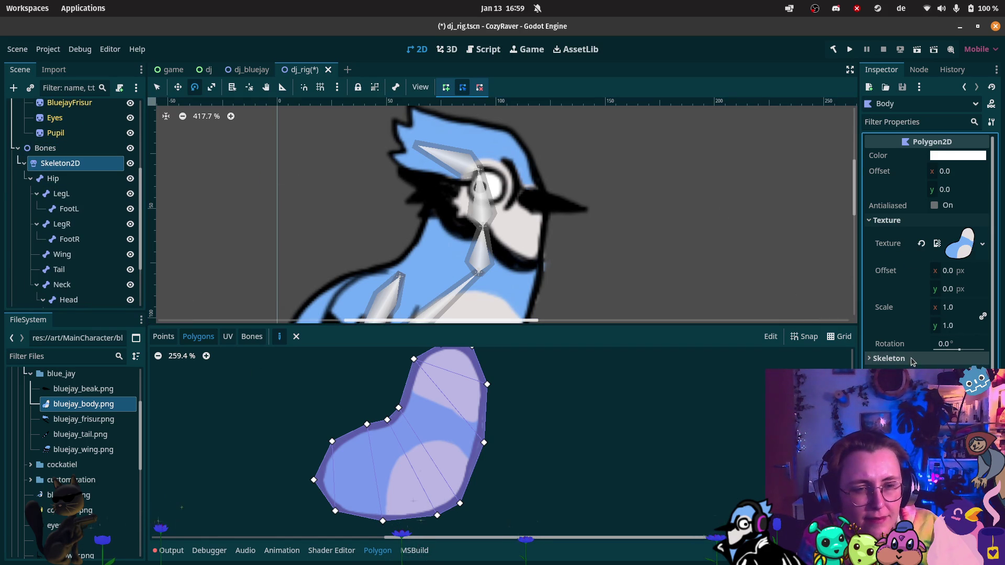
left_click_drag(80, 163, 935, 368)
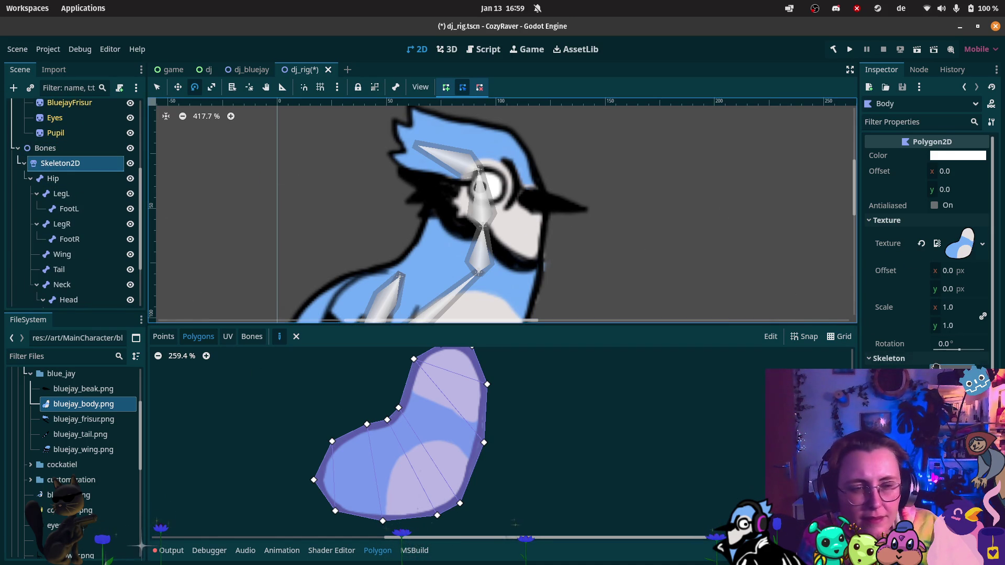
left_click(252, 336)
left_click(813, 355)
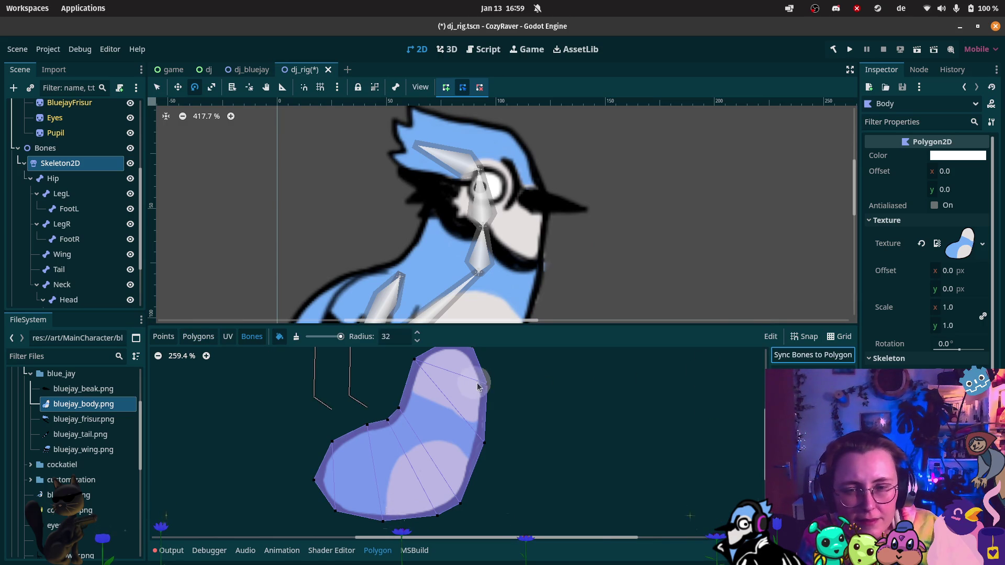
Step: Rotate the Body mesh about -15.5° to match the bird's leaning pose
scroll(583, 395, "down", 4)
scroll(549, 233, "down", 4)
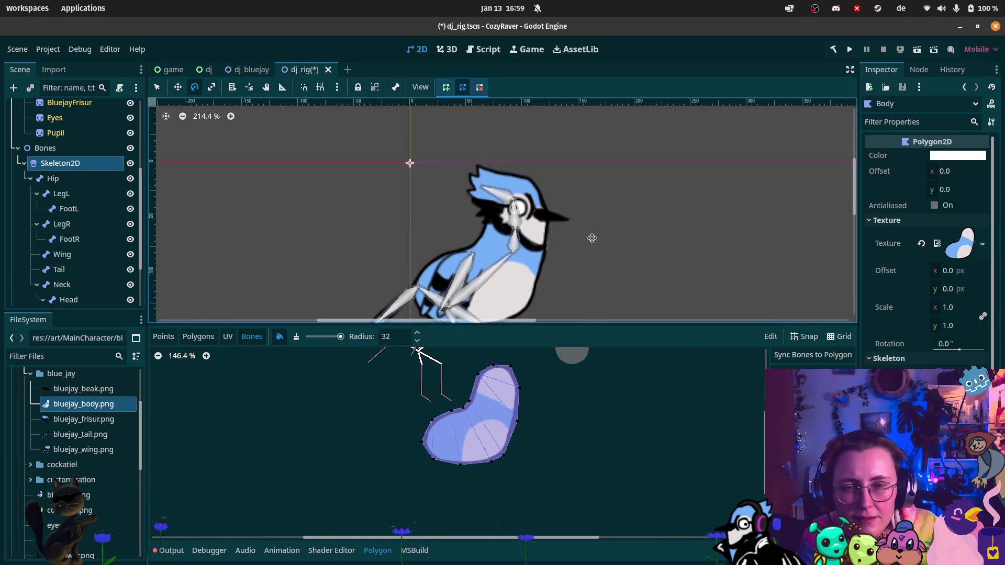
scroll(581, 164, "down", 2)
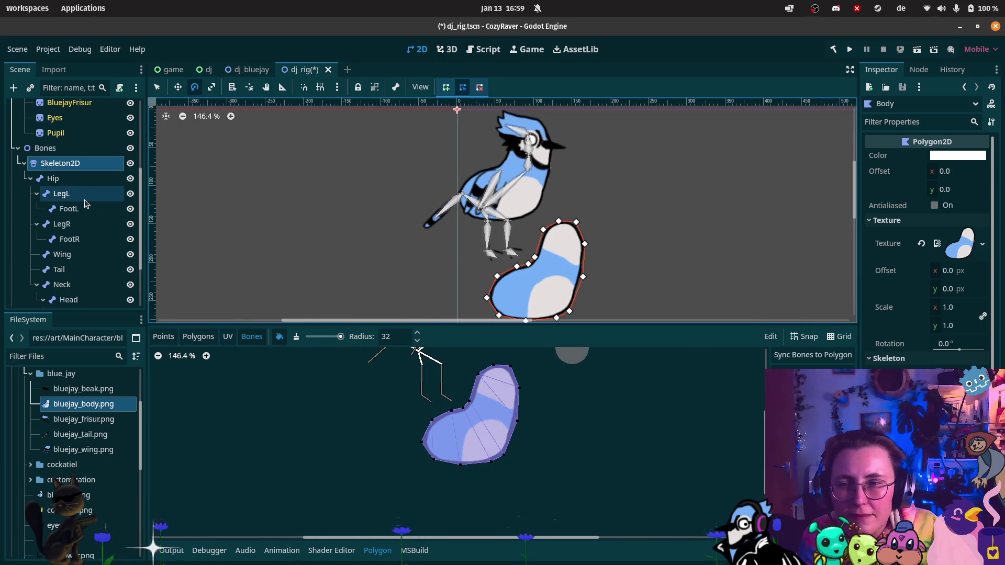
scroll(78, 209, "down", 3)
left_click(50, 298)
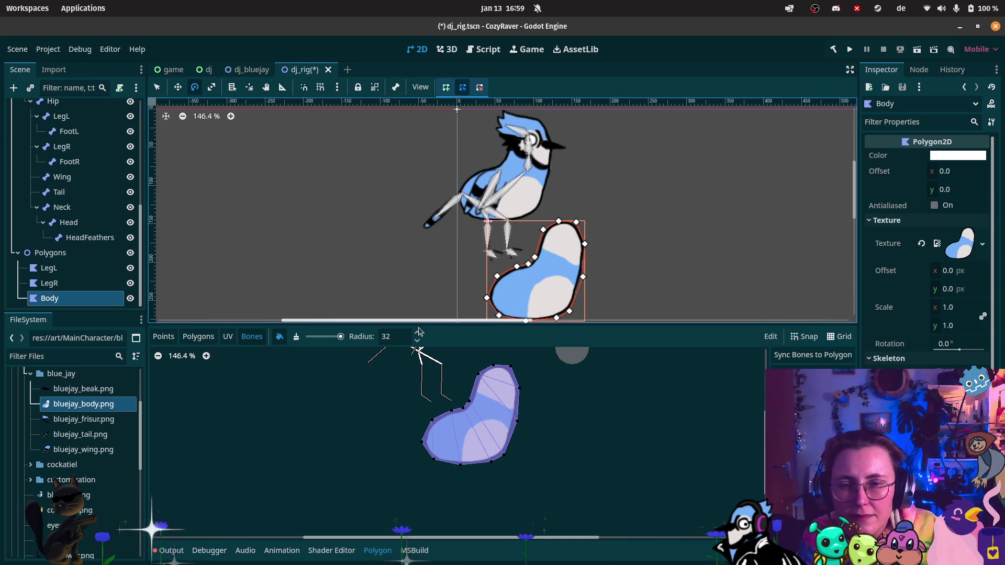
mouse_move(539, 267)
left_mouse_down()
mouse_move(527, 212)
mouse_move(514, 263)
left_mouse_up()
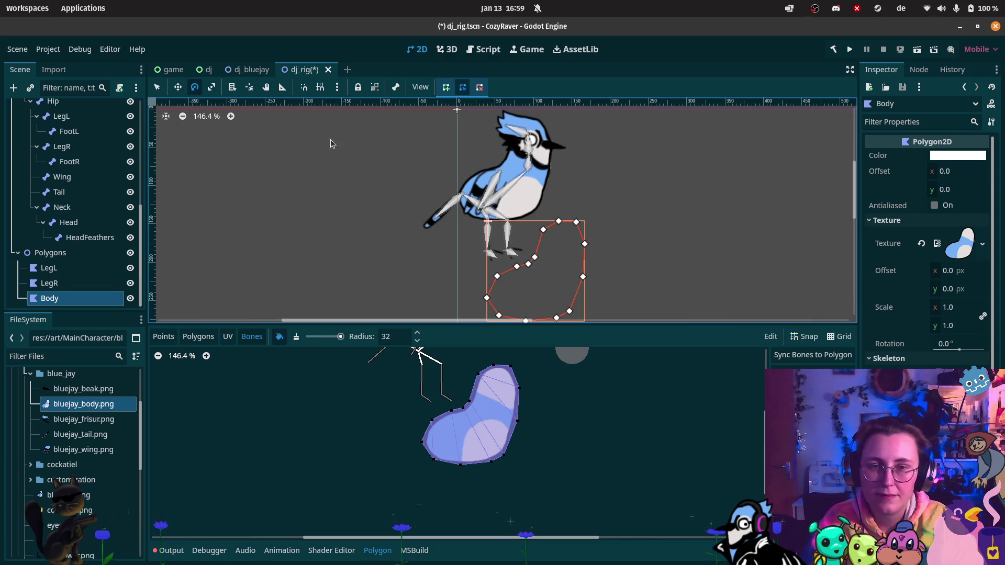
left_click(178, 86)
Step: Move the Body mesh up-left onto the bluejay's torso and head
mouse_move(554, 307)
left_mouse_down()
mouse_move(571, 209)
mouse_move(523, 205)
left_mouse_up()
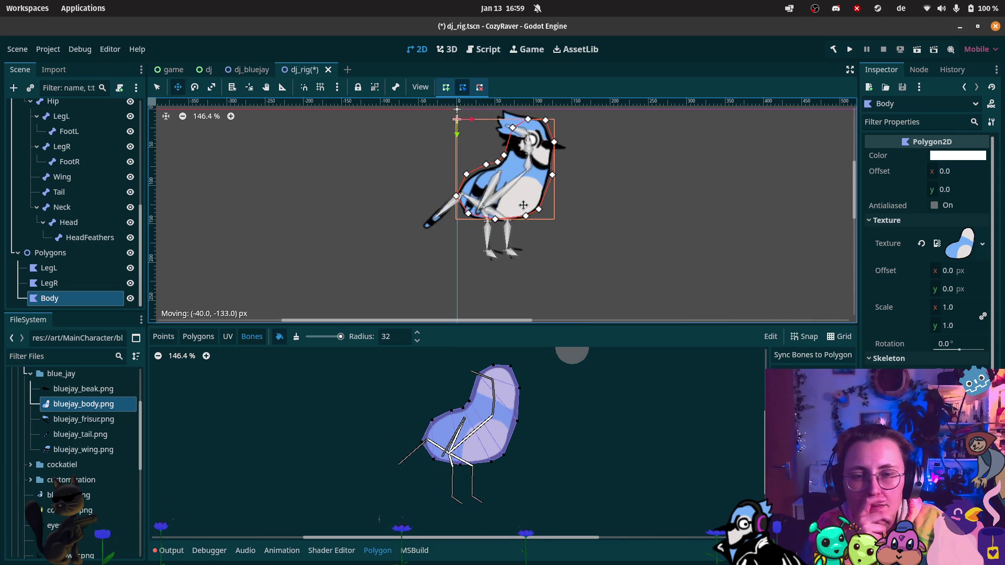
left_click_drag(524, 204, 522, 207)
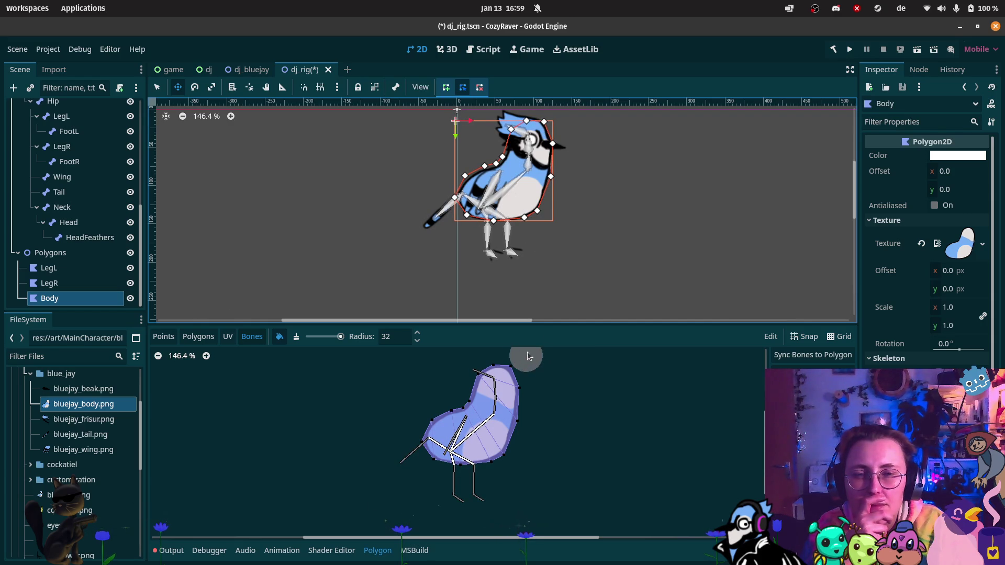
scroll(592, 173, "up", 5)
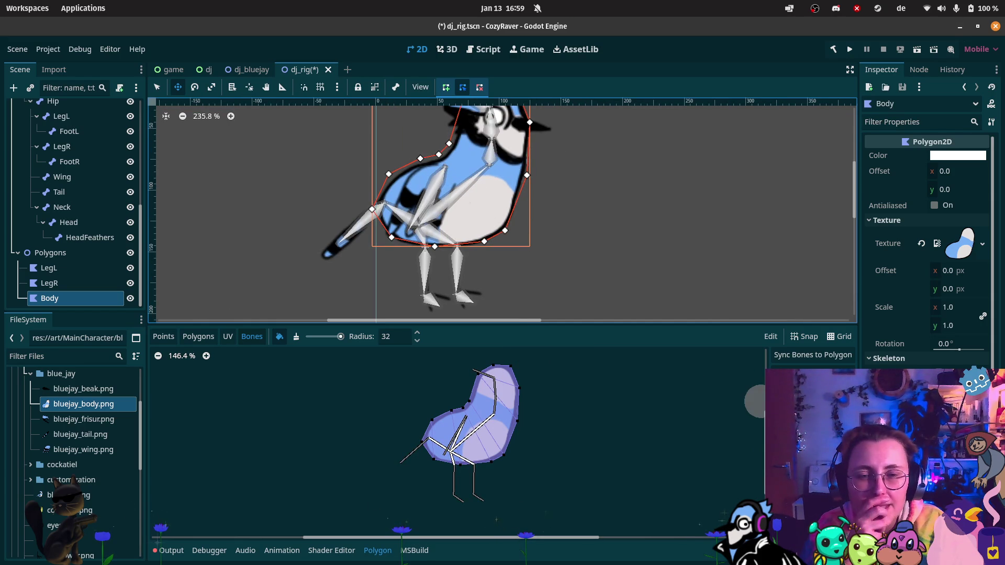
mouse_move(519, 217)
left_mouse_down()
mouse_move(642, 248)
mouse_move(625, 266)
mouse_move(596, 268)
left_mouse_up()
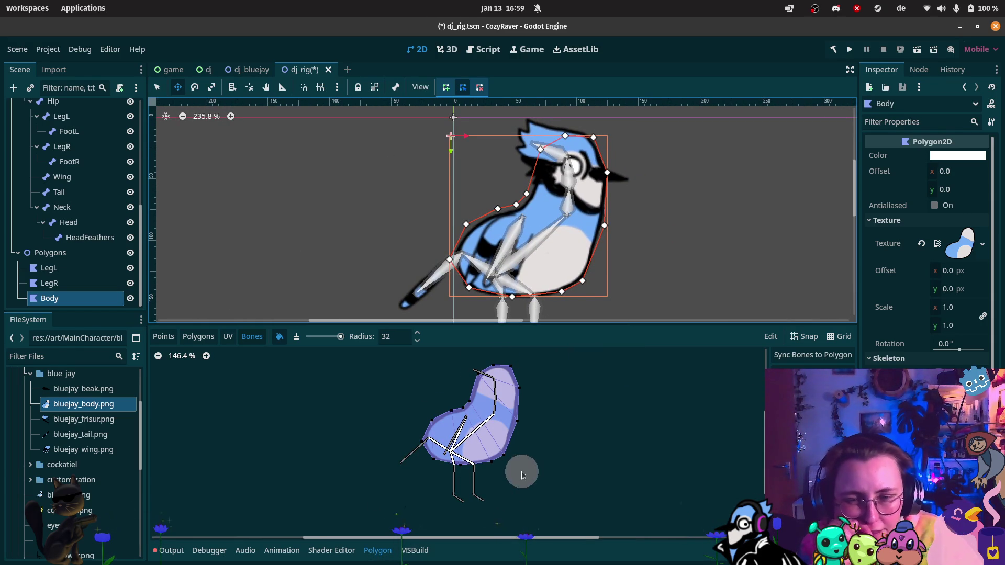
scroll(513, 450, "up", 5)
left_click_drag(597, 432, 621, 458)
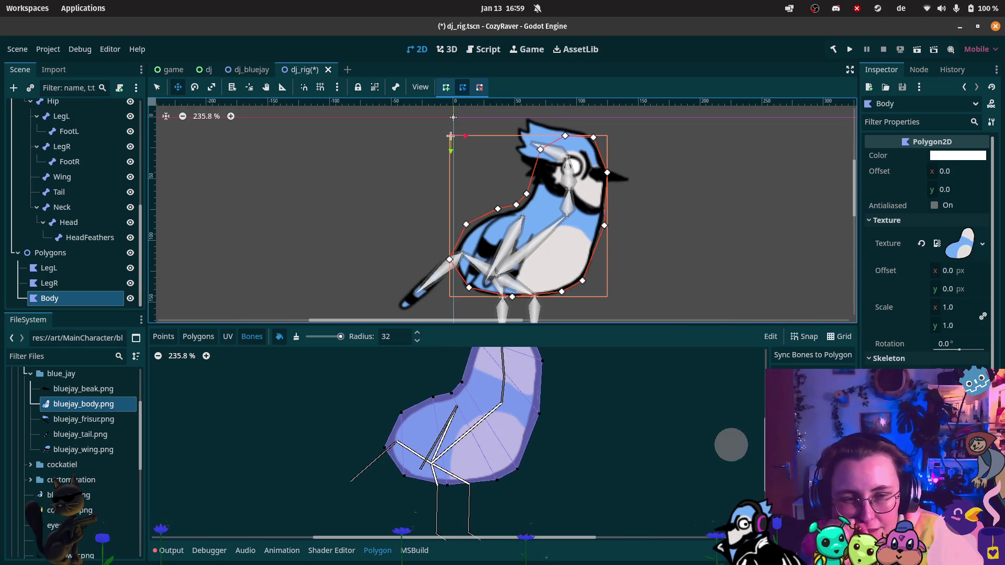
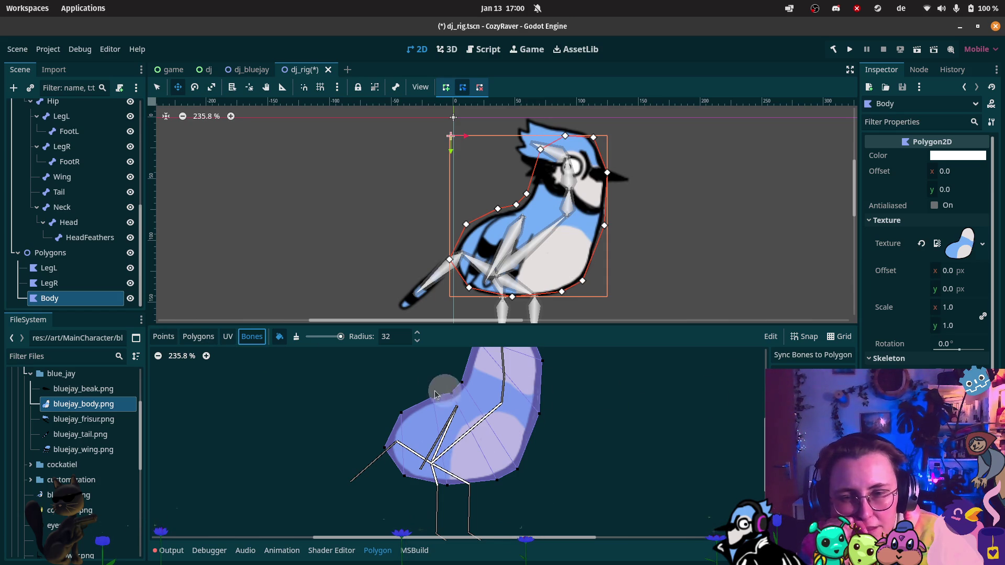
Step: Check the left leg, wing and tail bone weights, then pick the neck bone for painting
left_click(812, 398)
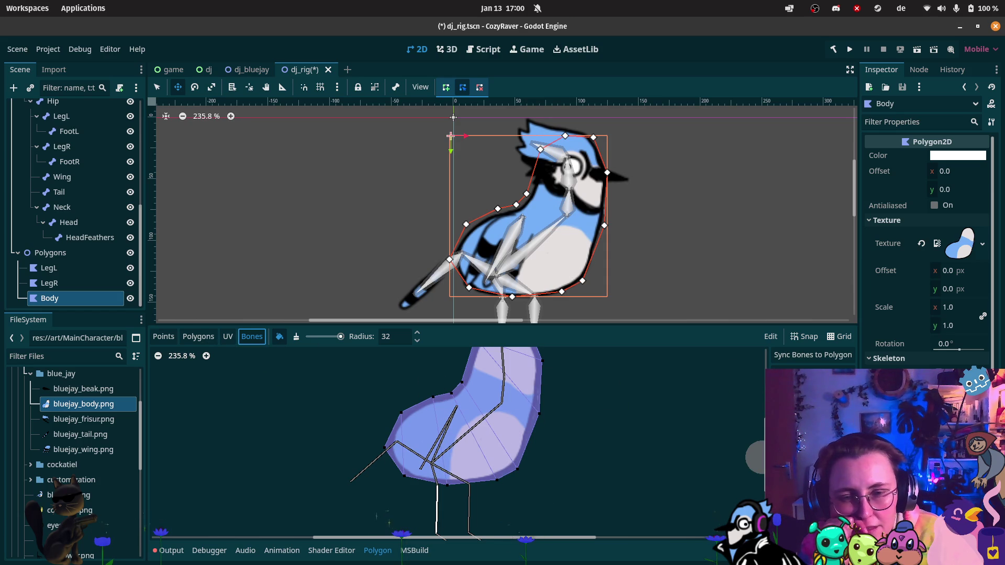
left_click(811, 450)
left_click(811, 466)
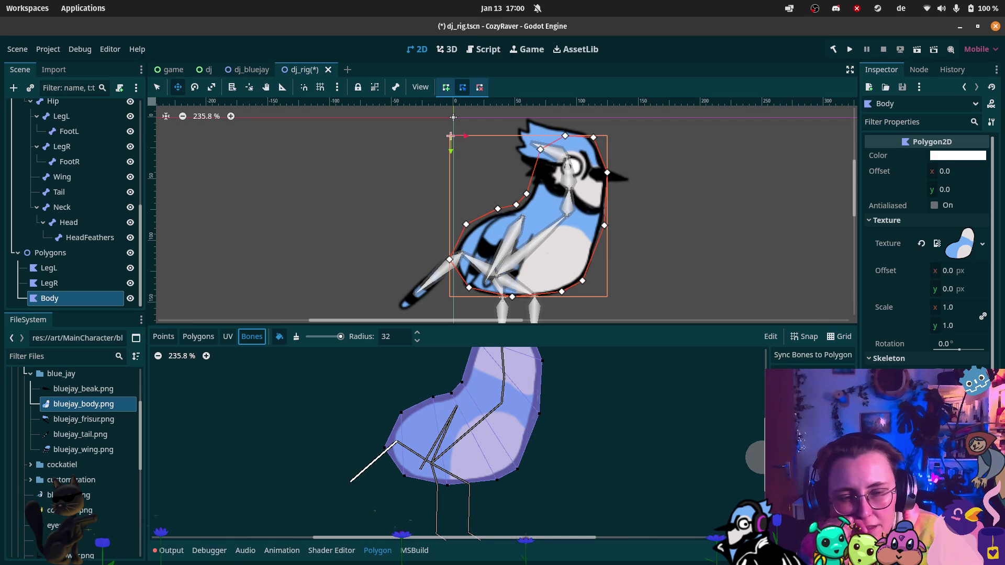
left_click(811, 481)
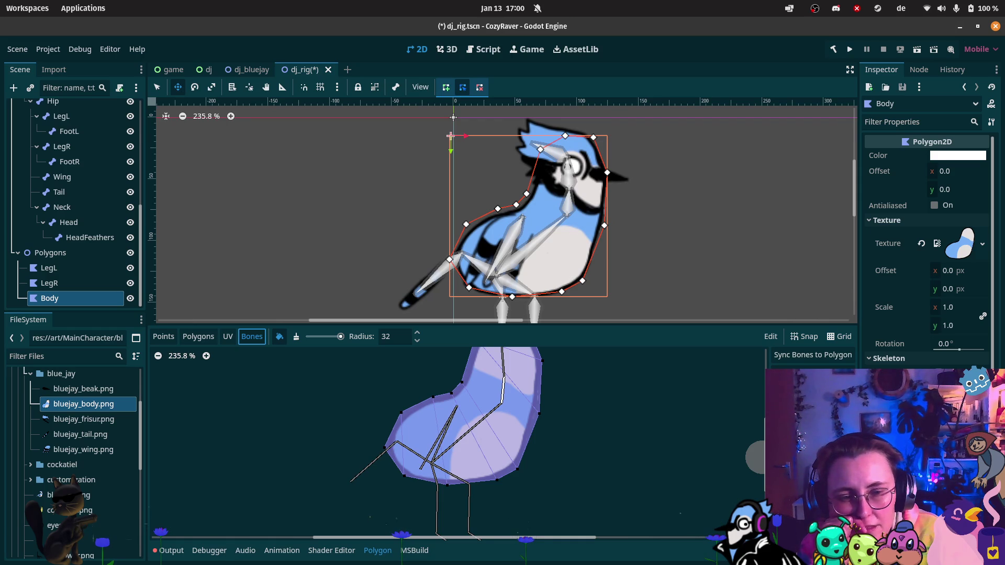
scroll(561, 411, "up", 3)
scroll(561, 411, "down", 2)
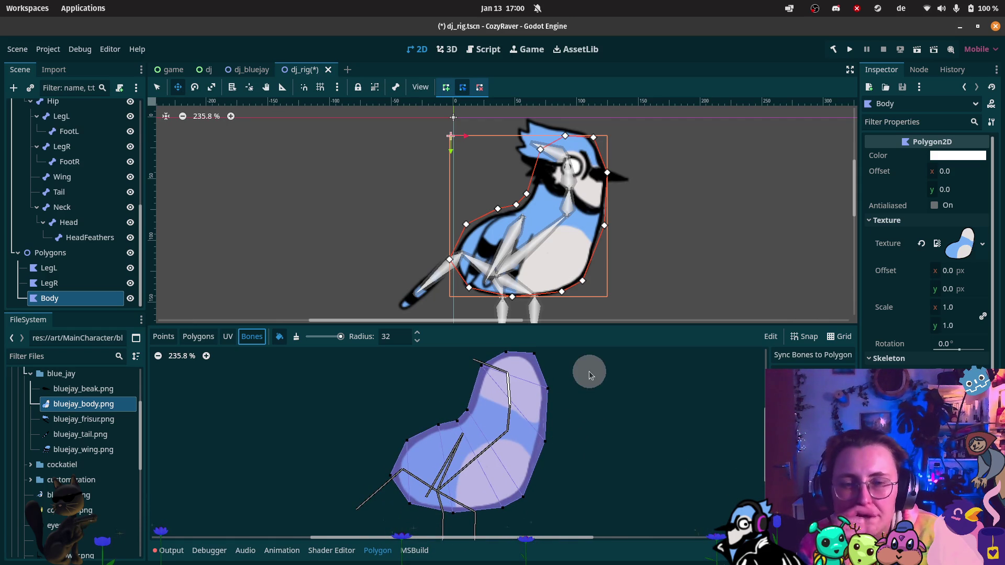
Step: Reassign Skeleton2D as the Body polygon's skeleton after briefly viewing LegR
left_click(50, 283)
left_click(50, 298)
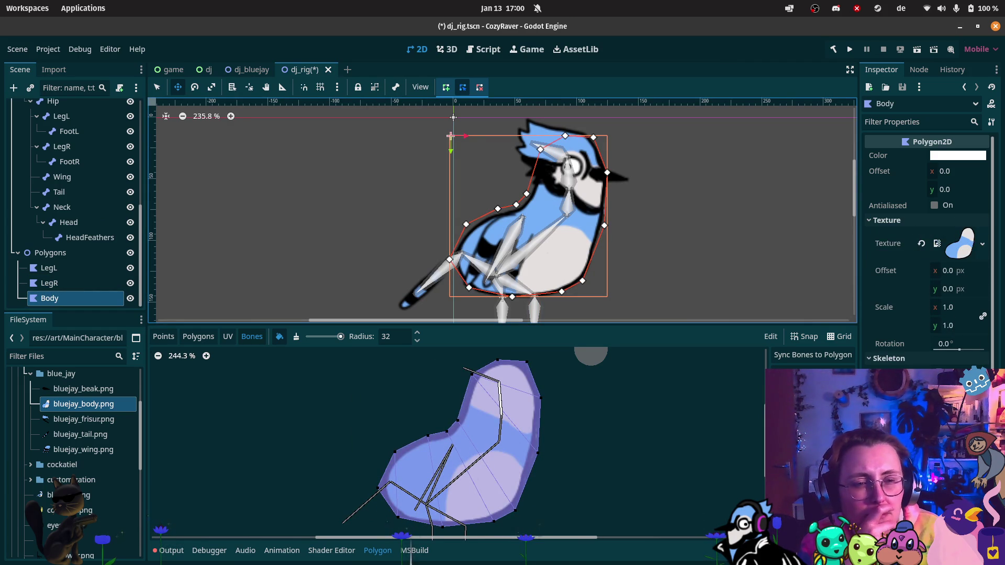
left_click(921, 373)
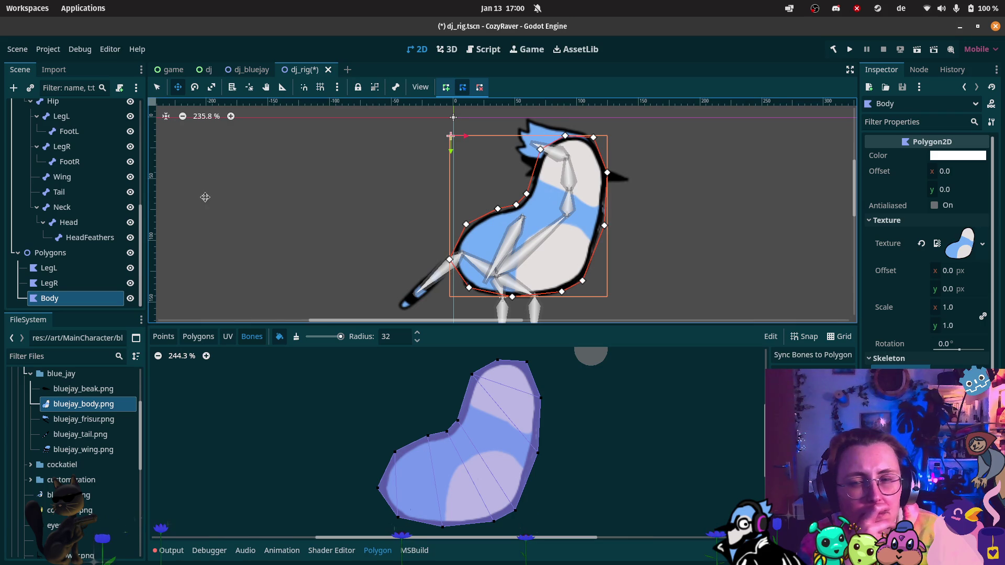
scroll(58, 118, "up", 3)
mouse_move(58, 137)
left_mouse_down()
mouse_move(366, 209)
mouse_move(471, 321)
mouse_move(680, 366)
mouse_move(927, 373)
left_mouse_up()
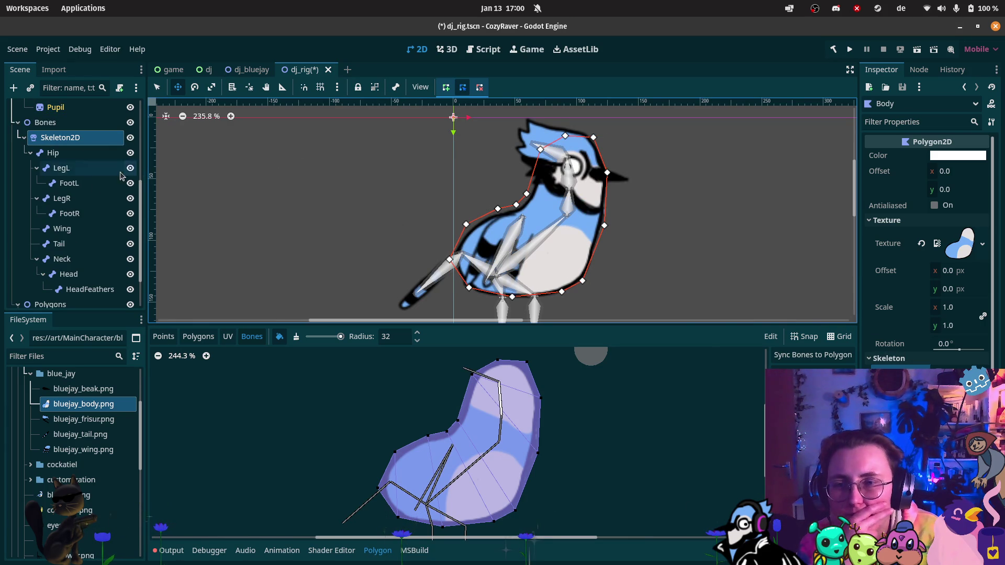
left_click_drag(679, 239, 624, 179)
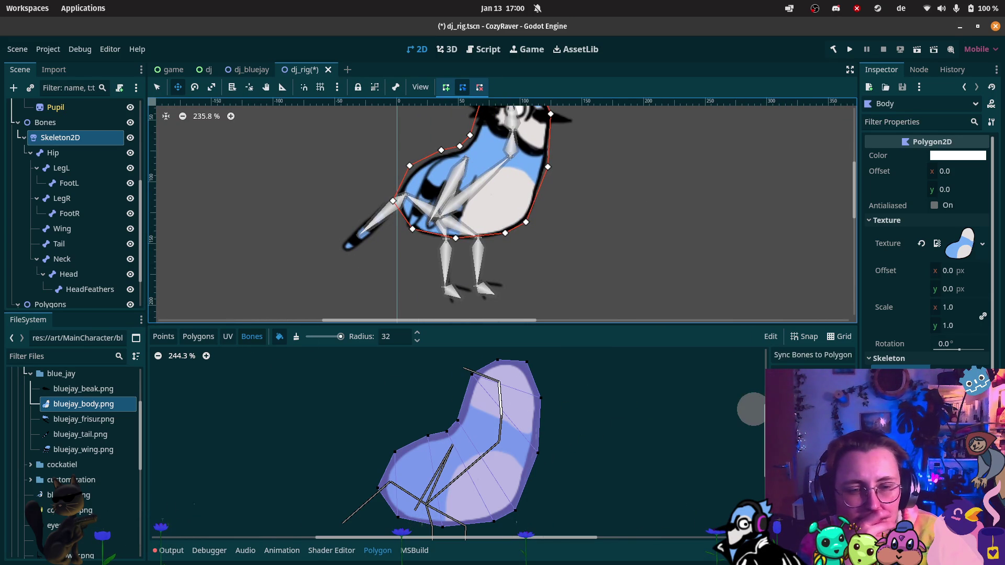
Step: Paint bone weight onto the Body mesh's top and right vertices
scroll(516, 390, "up", 4)
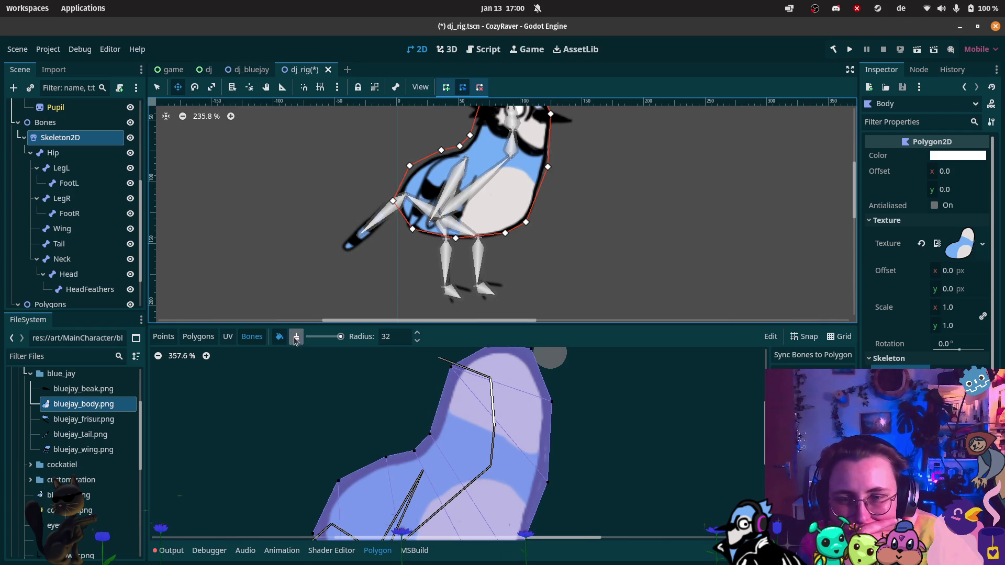
mouse_move(429, 379)
left_mouse_down()
mouse_move(475, 363)
mouse_move(528, 381)
mouse_move(542, 425)
left_mouse_up()
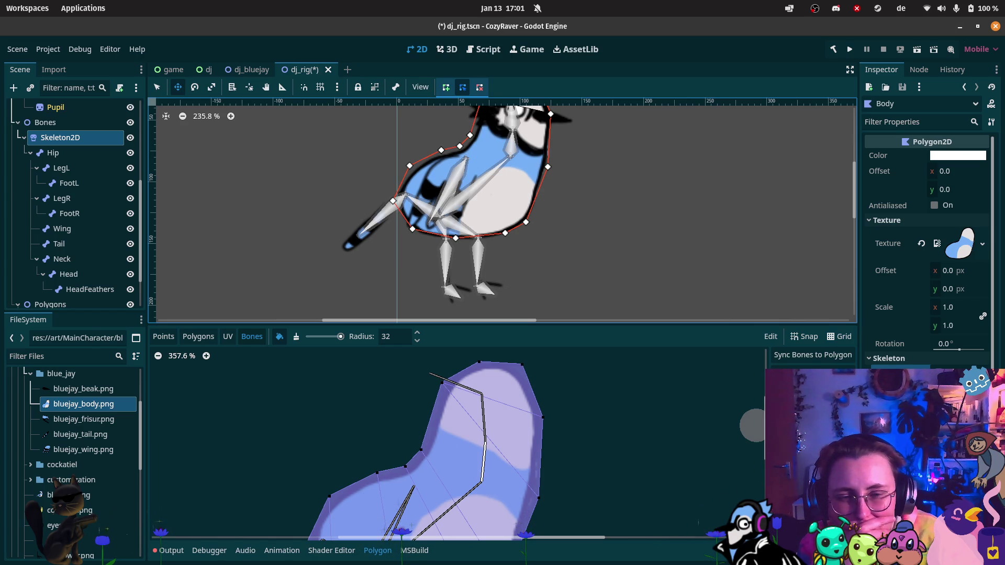
scroll(544, 471, "down", 2)
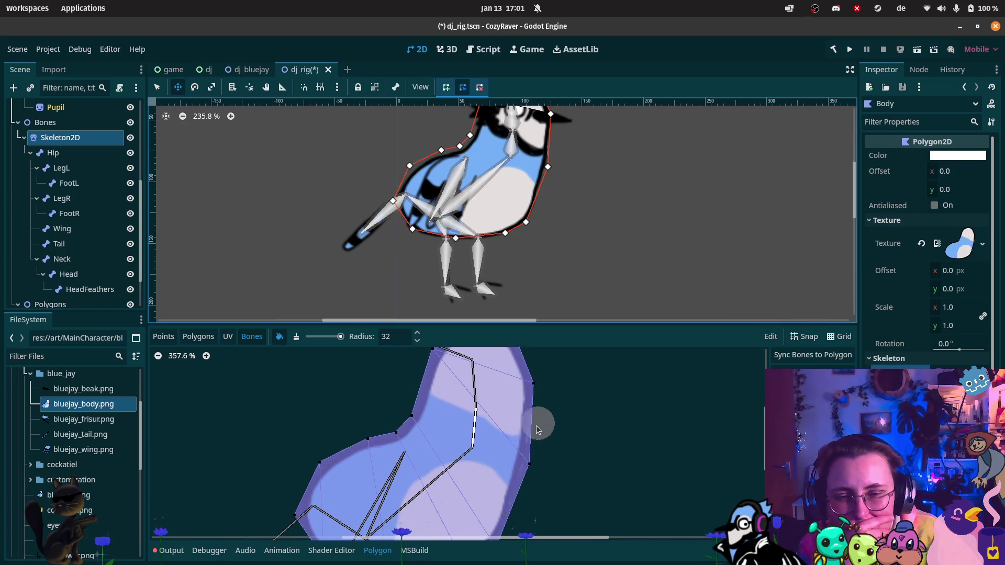
scroll(541, 427, "up", 1)
mouse_move(545, 478)
left_mouse_down()
mouse_move(516, 472)
mouse_move(421, 371)
mouse_move(429, 426)
left_mouse_up()
scroll(558, 461, "down", 3)
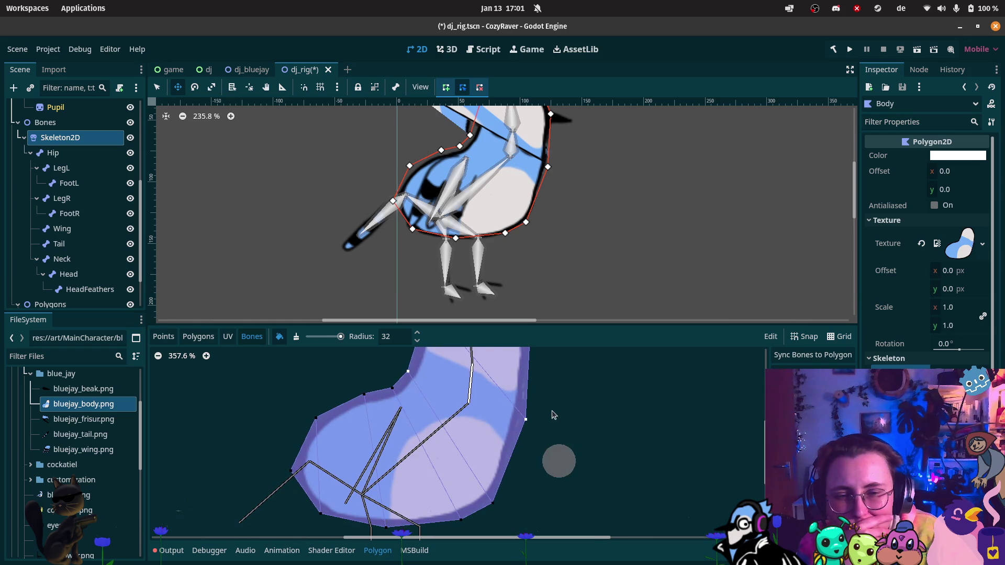
scroll(548, 433, "up", 3)
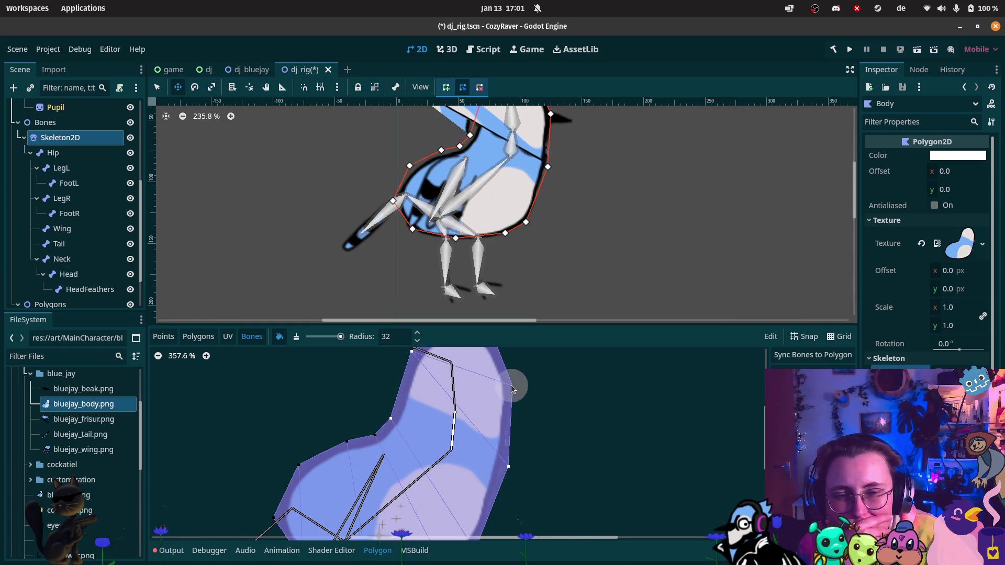
scroll(542, 447, "down", 2)
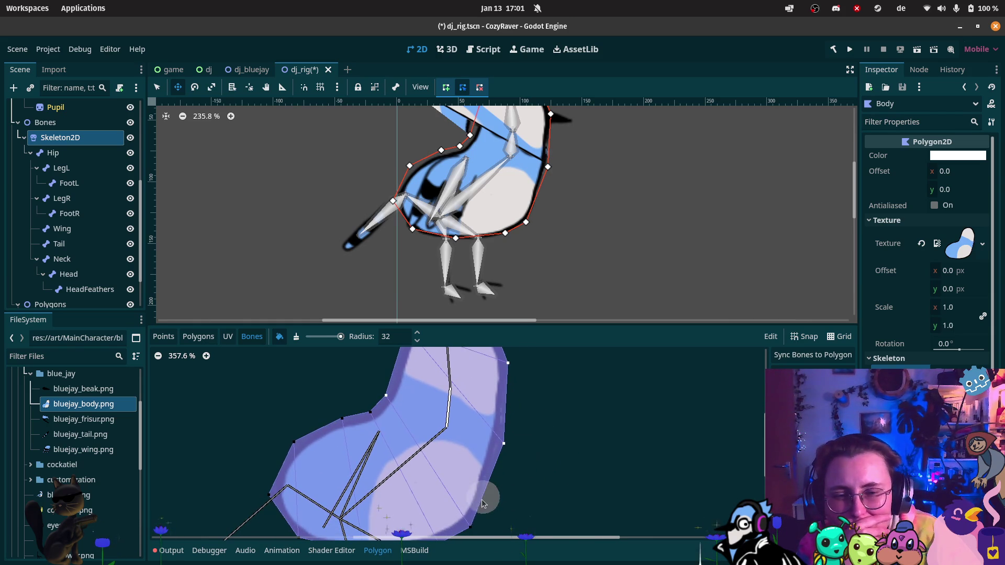
Step: Paint bone weight onto the Body mesh's bottom-right vertex
left_click(479, 520)
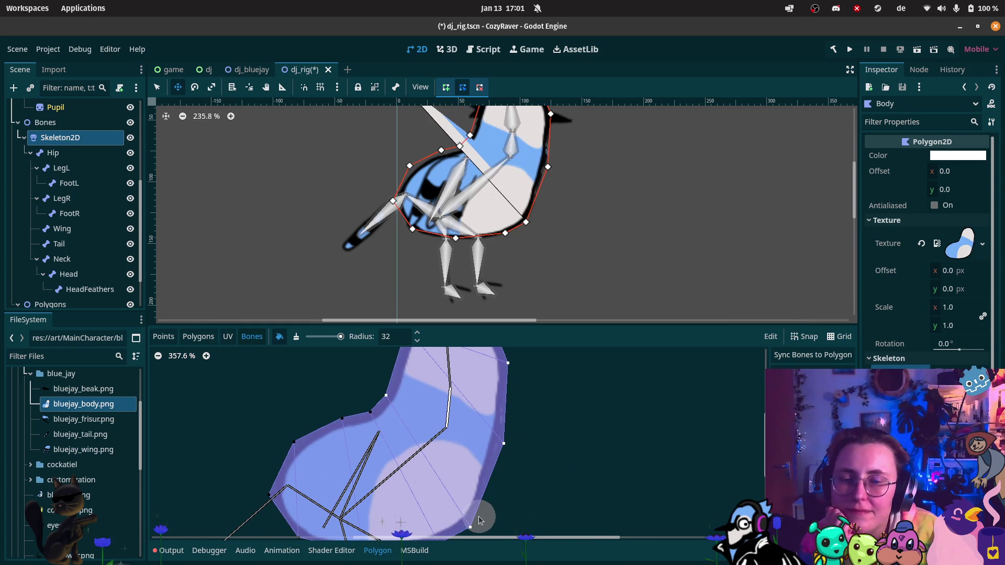
scroll(573, 450, "up", 3)
scroll(591, 185, "down", 5)
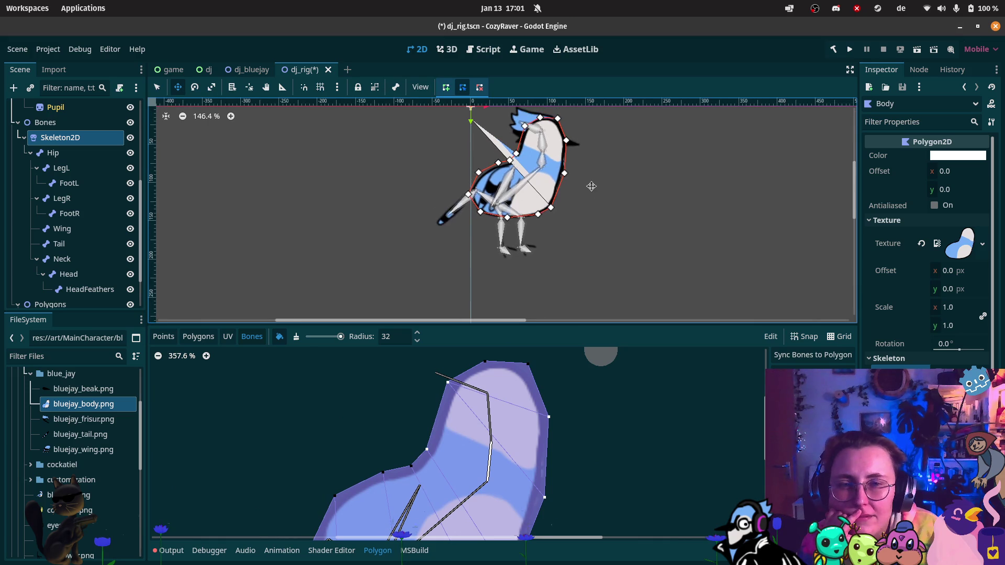
scroll(588, 246, "up", 5)
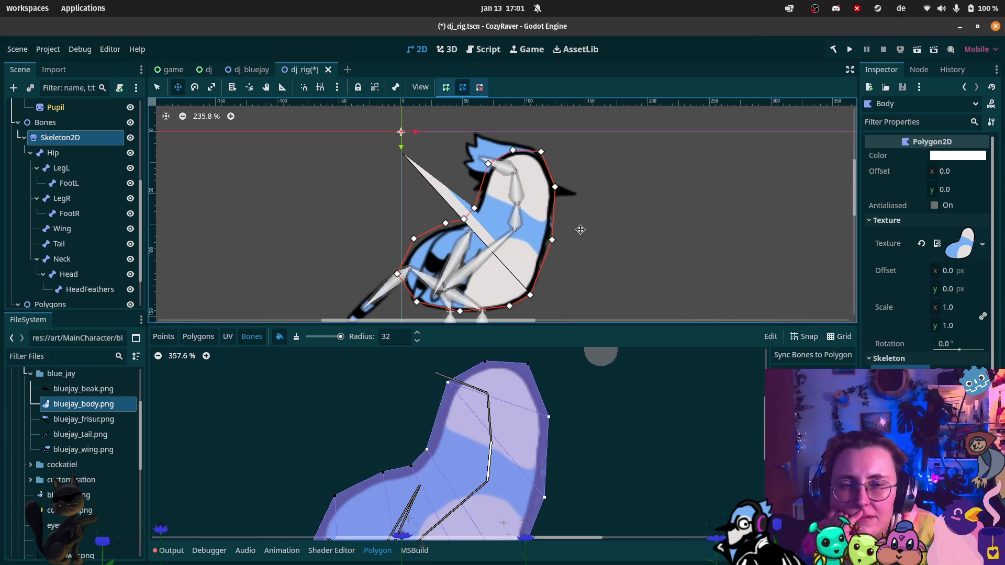
left_click_drag(598, 303, 608, 257)
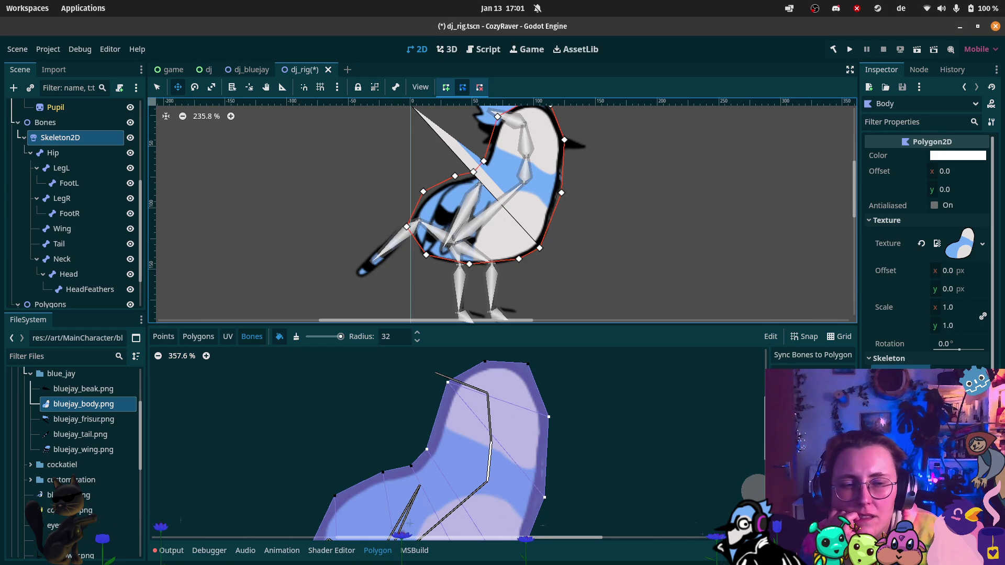
scroll(605, 456, "down", 5)
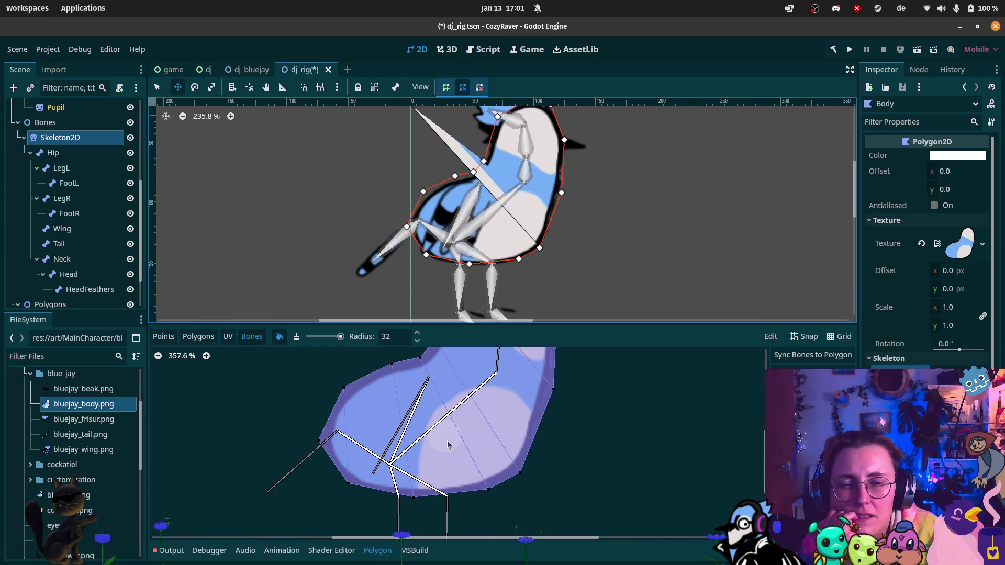
Step: Paint weight across the body toward the upper left, then select the Polygons node
mouse_move(488, 495)
left_mouse_down()
mouse_move(423, 377)
mouse_move(382, 371)
mouse_move(327, 431)
mouse_move(332, 461)
mouse_move(361, 487)
mouse_move(466, 487)
left_mouse_up()
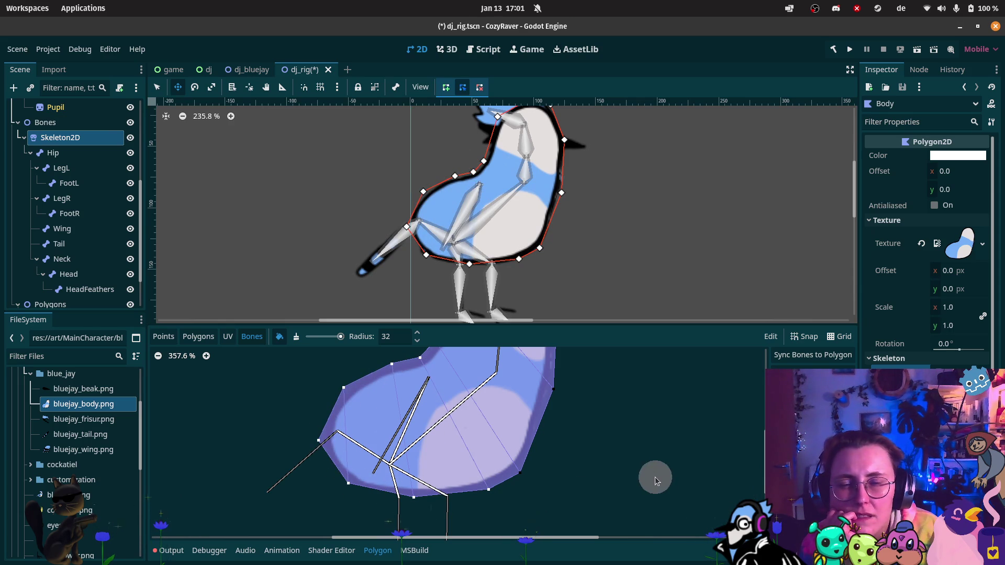
scroll(640, 396, "up", 3)
scroll(640, 397, "left", 1)
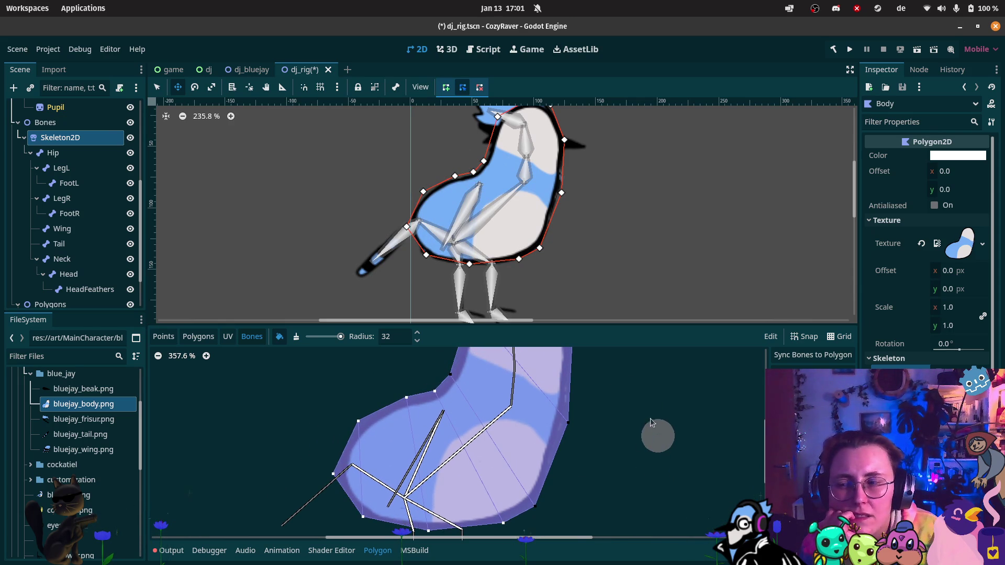
scroll(578, 382, "down", 2)
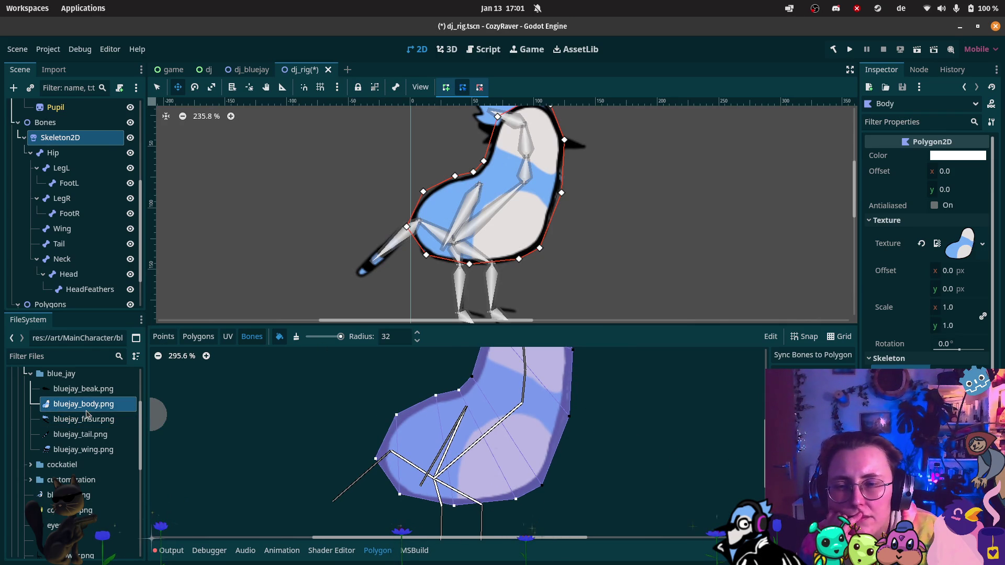
scroll(56, 275, "down", 3)
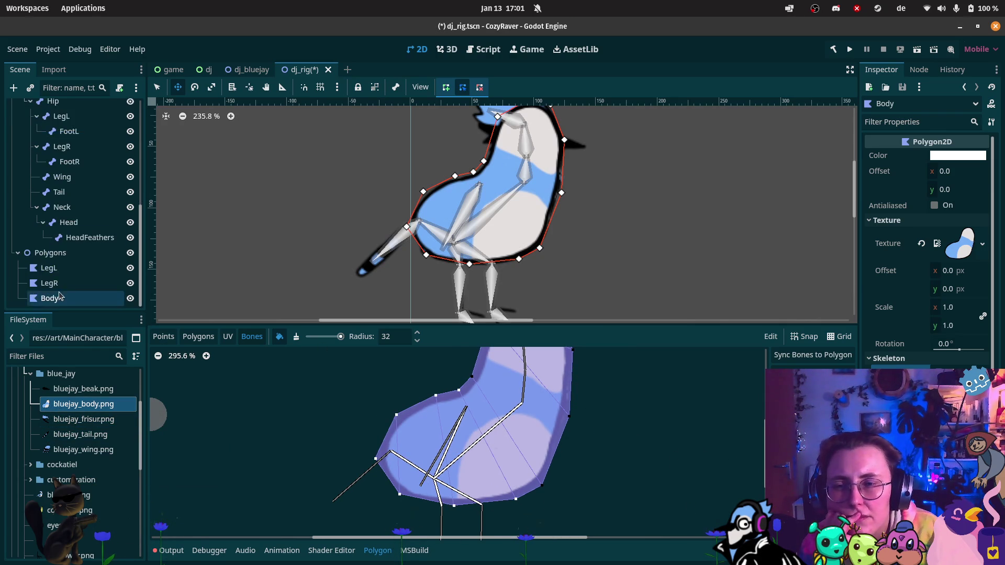
left_click(53, 255)
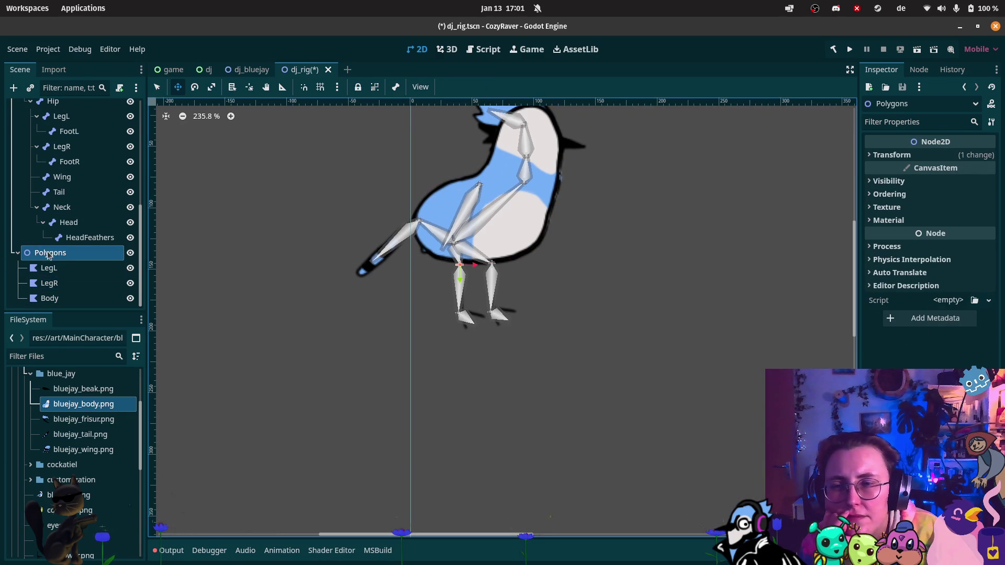
Step: Select the Neck bone and nudge it slightly
right_click(48, 254)
key("Escape")
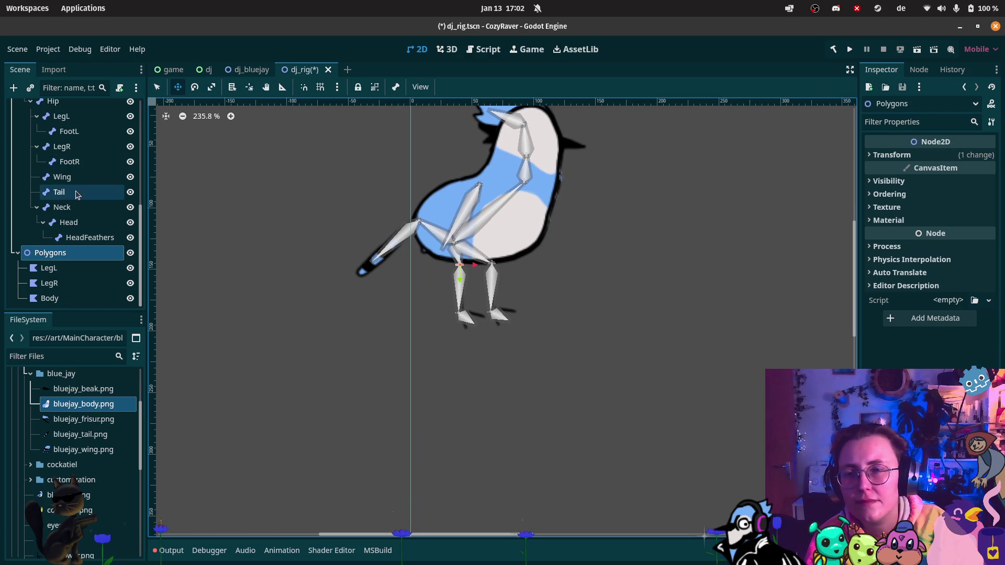
scroll(86, 122, "up", 1)
scroll(87, 121, "up", 1)
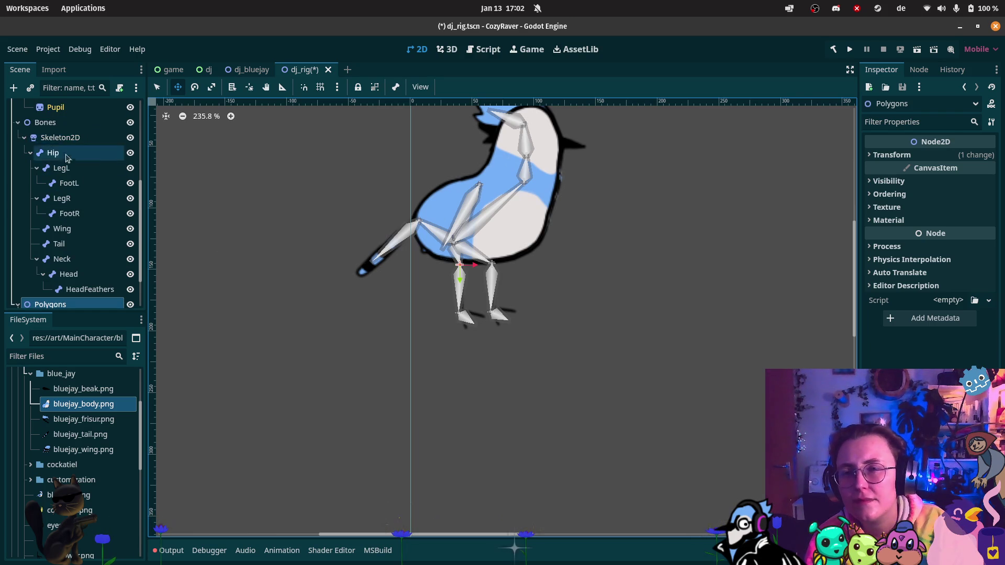
left_click(75, 265)
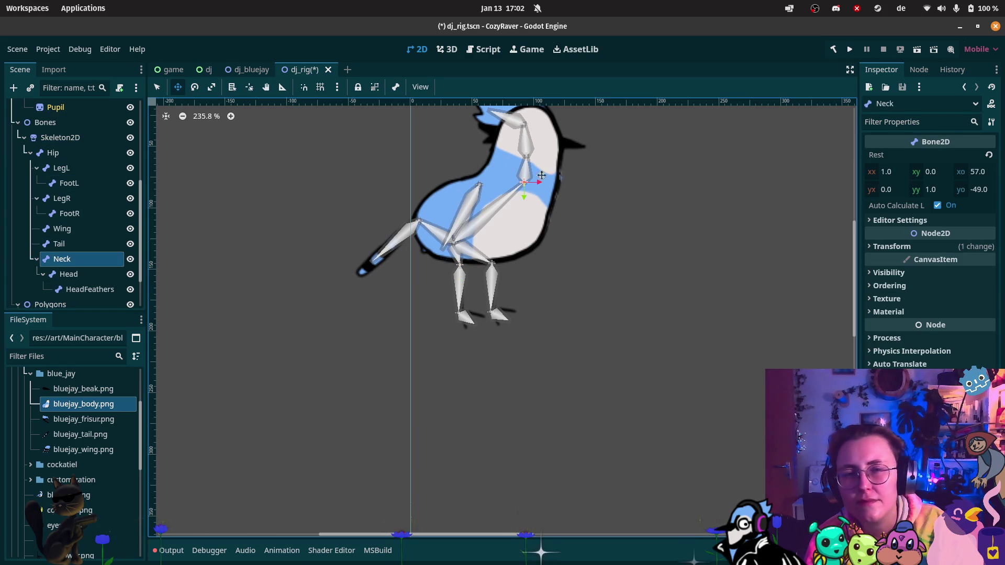
left_click_drag(524, 181, 527, 180)
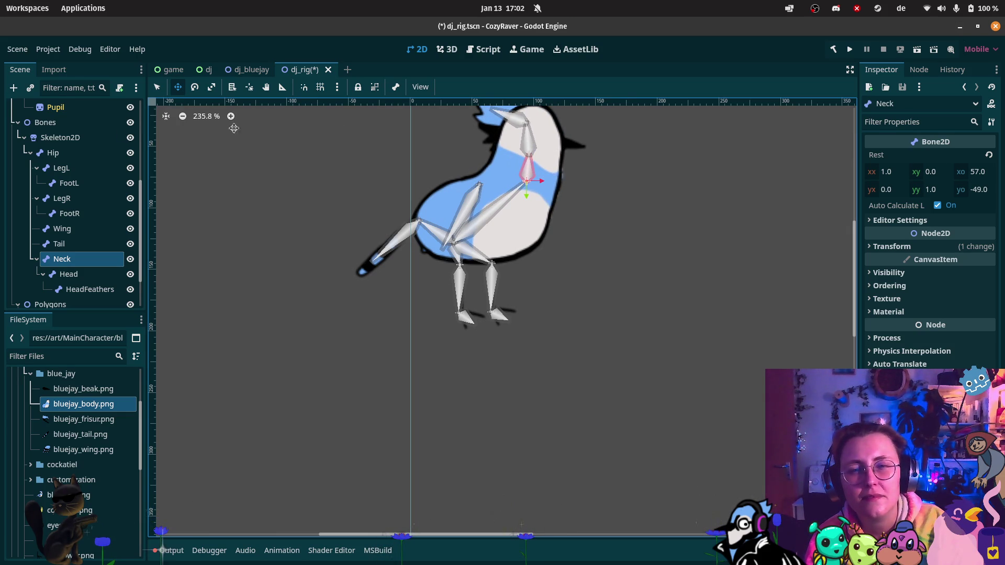
Step: Rotate the Head bone upward so it points toward the crest
left_click(68, 274)
left_click(194, 87)
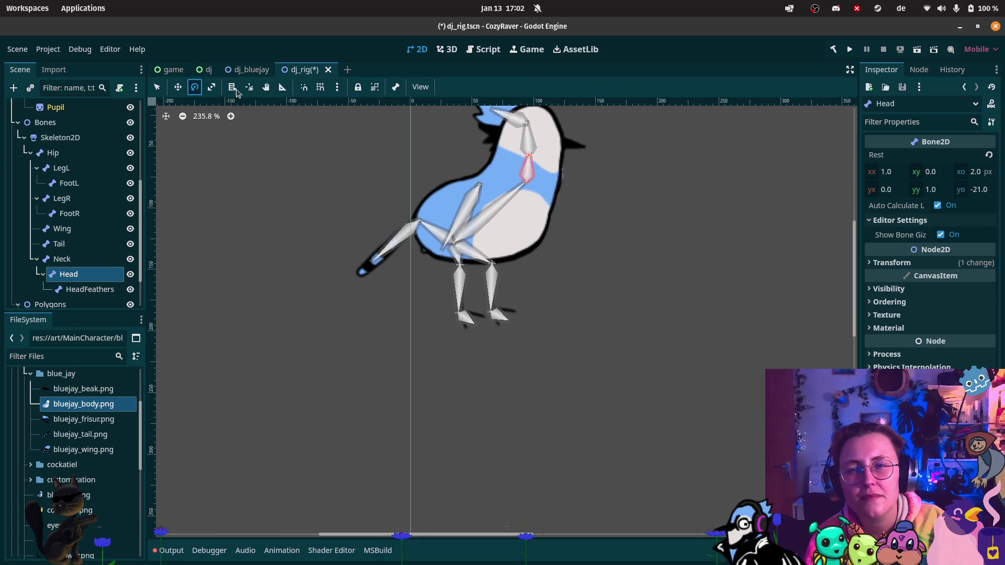
mouse_move(527, 173)
left_mouse_down()
mouse_move(531, 135)
mouse_move(522, 135)
left_mouse_up()
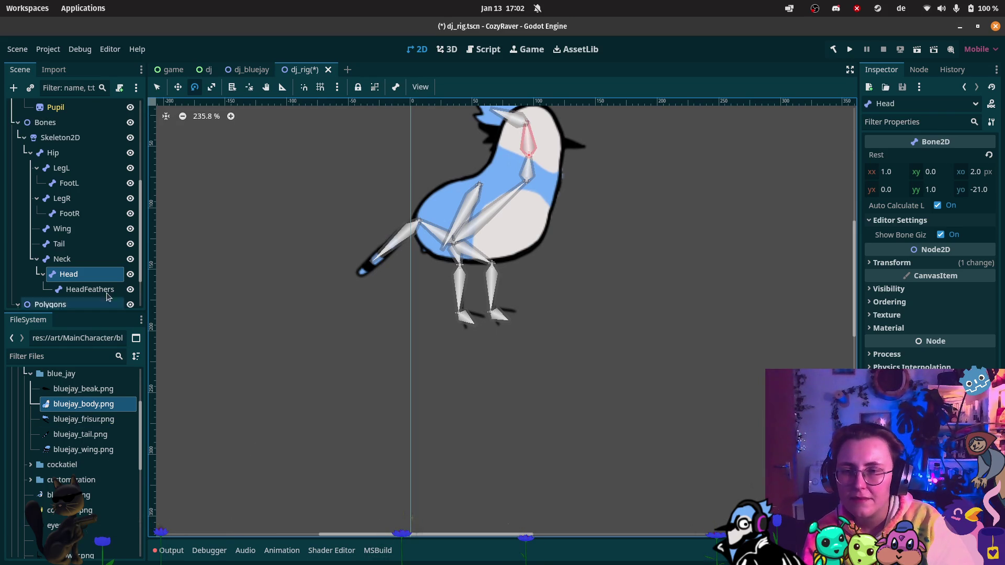
scroll(73, 297, "down", 2)
left_click(73, 297)
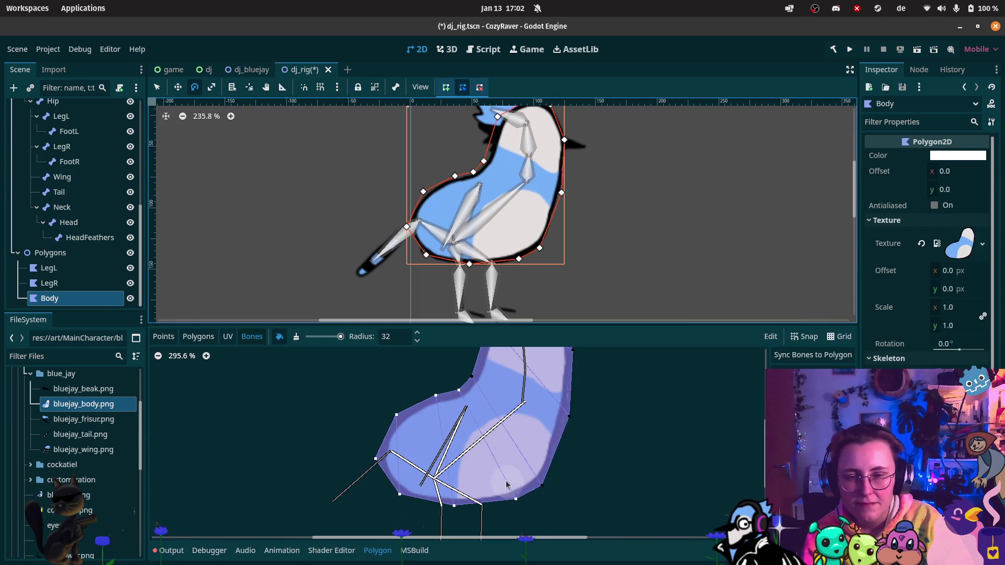
Step: Inspect Body's internal polygons with bones shown, trying the create and remove point modes
left_click(198, 336)
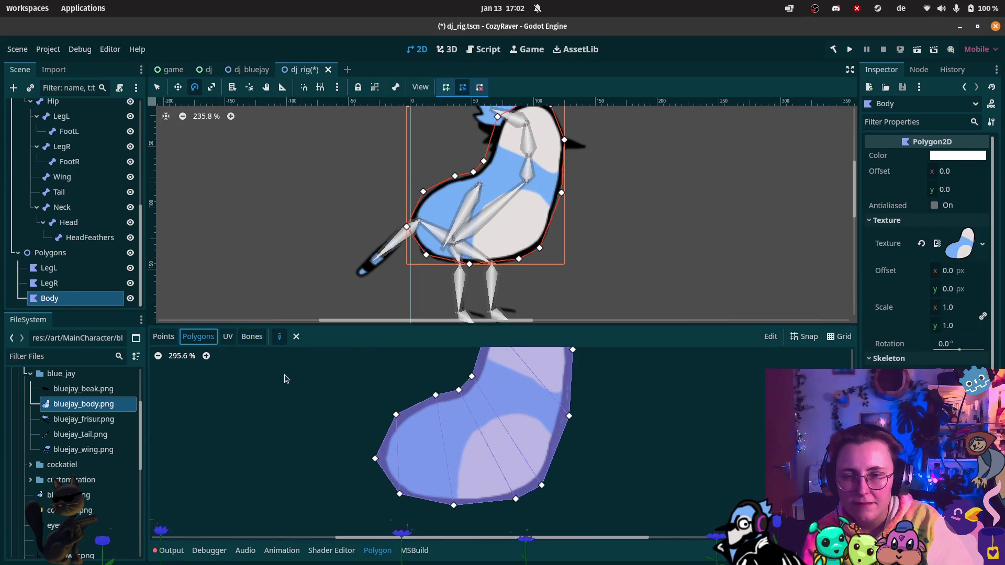
left_click(251, 338)
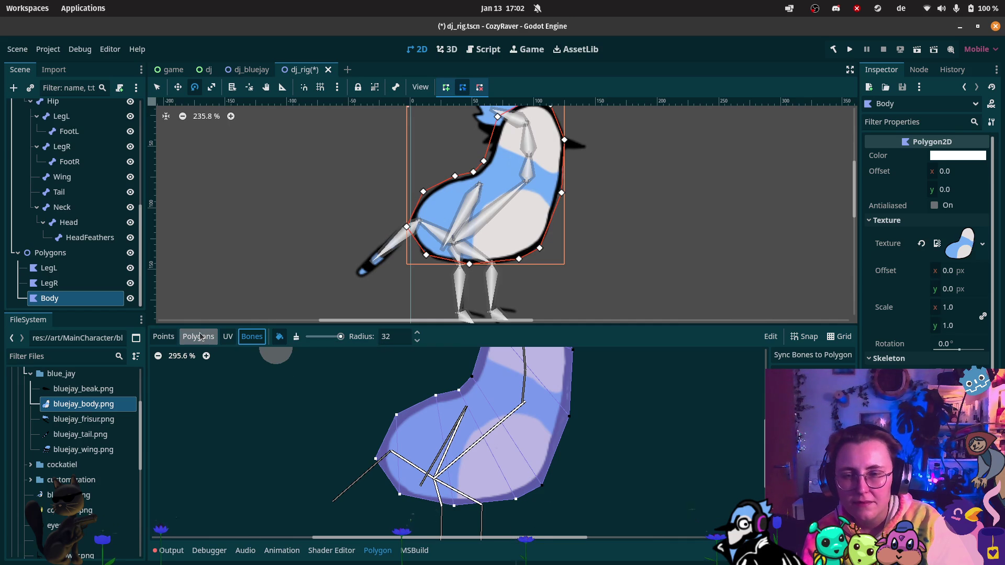
left_click(163, 337)
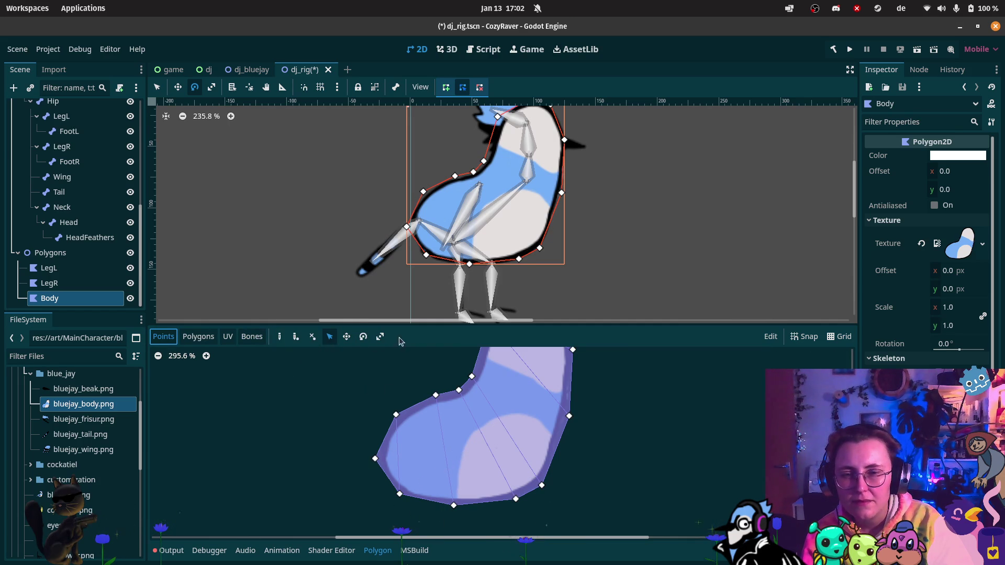
left_click(313, 338)
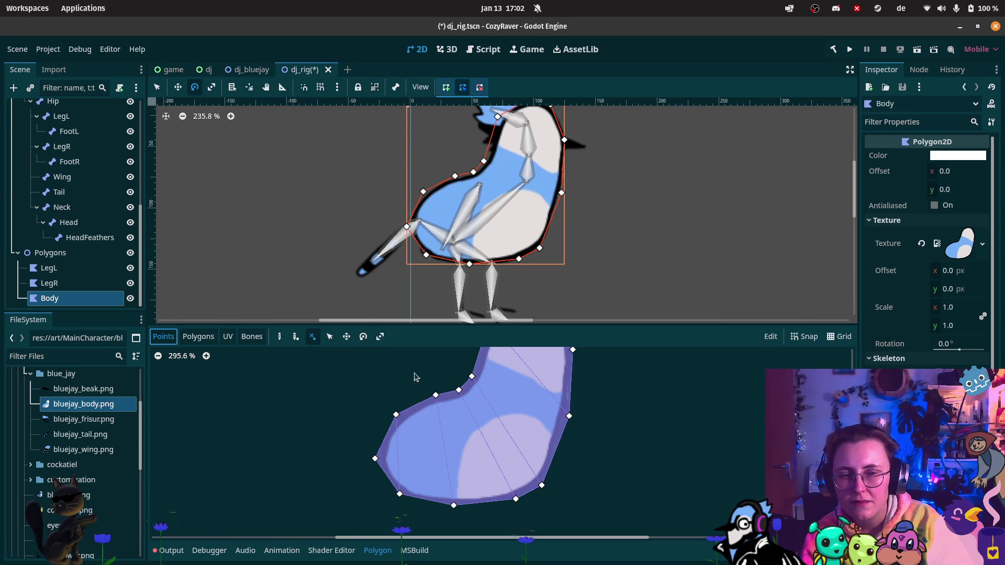
scroll(419, 378, "down", 3)
left_click(770, 337)
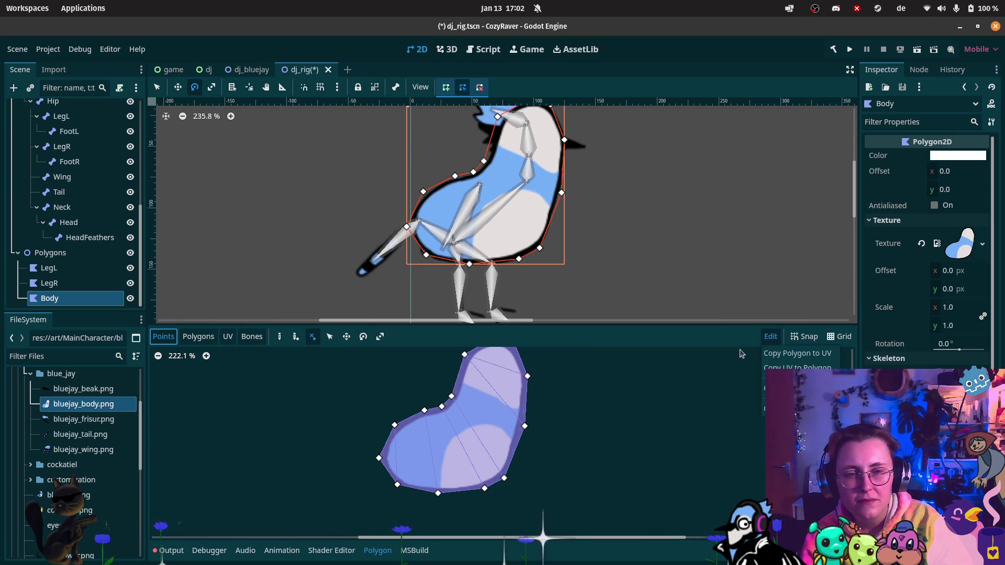
left_click(785, 388)
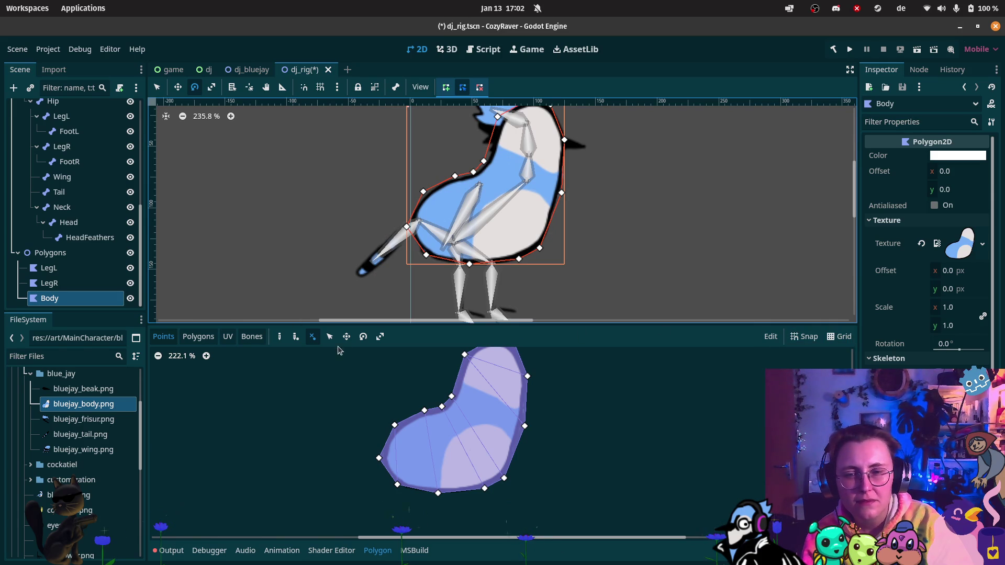
left_click(282, 339)
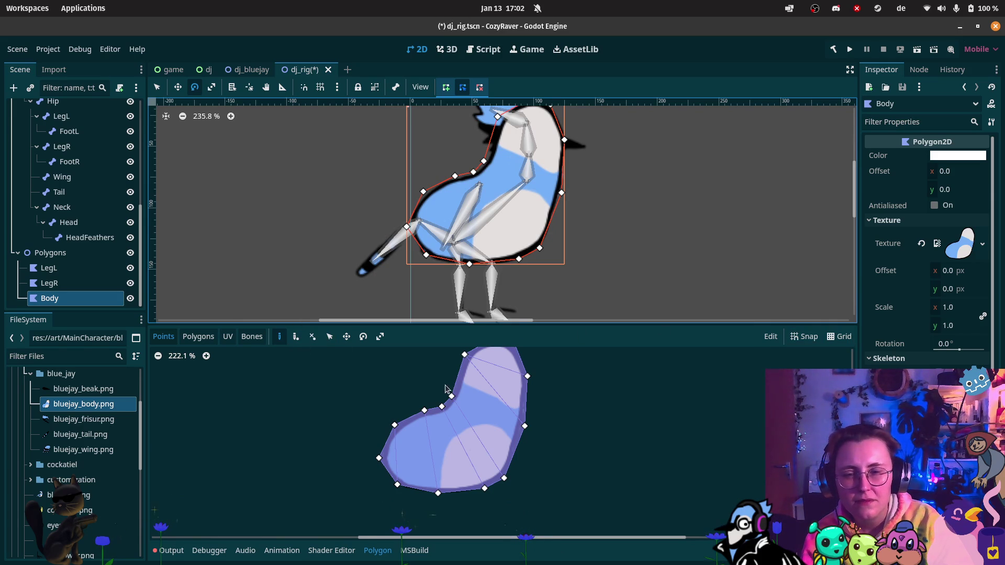
scroll(446, 389, "up", 2)
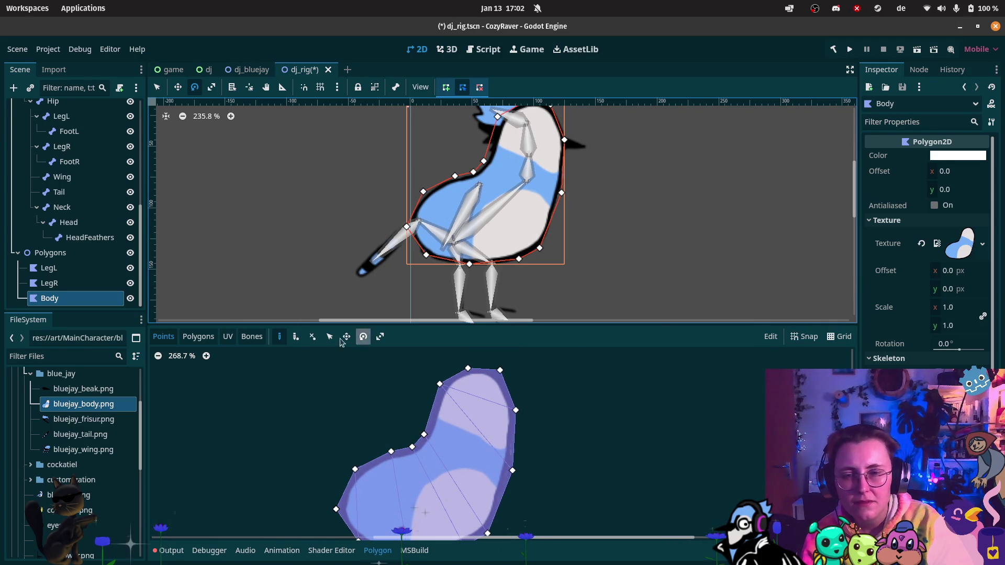
left_click(312, 338)
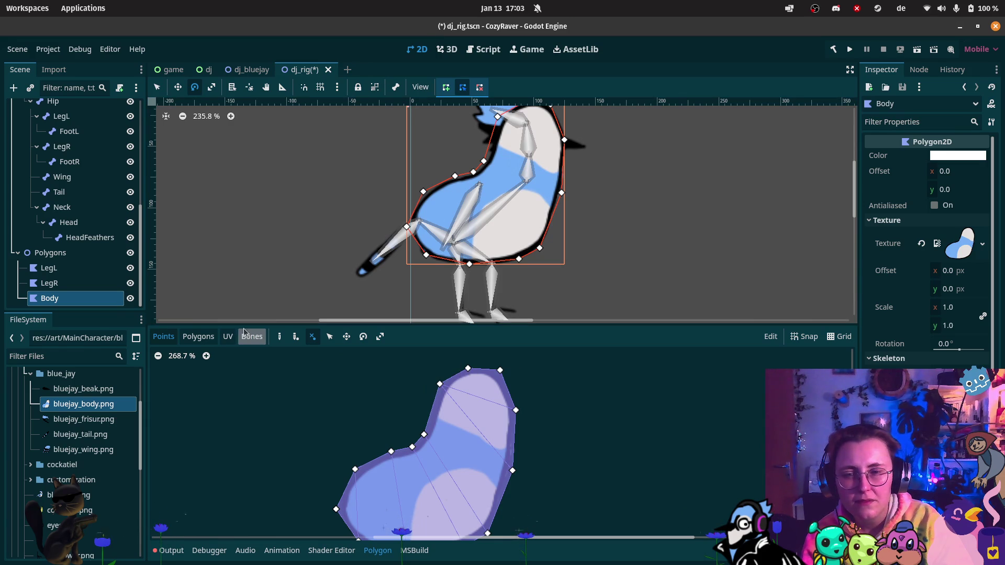
left_click(199, 337)
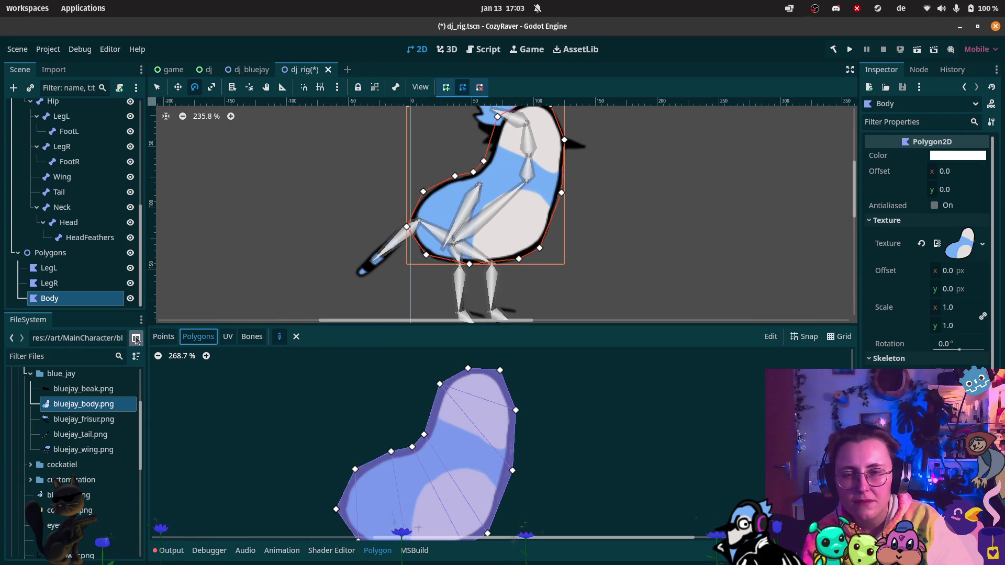
Step: Delete all six internal polygons, then return to the Points tab in remove-point mode
left_click(454, 379)
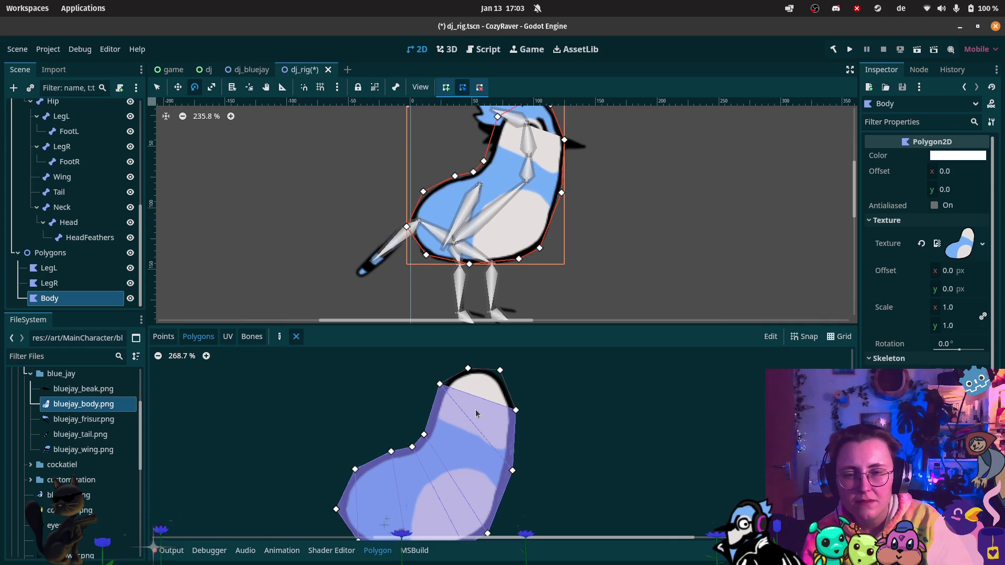
left_click(497, 429)
left_click(466, 460)
left_click(418, 503)
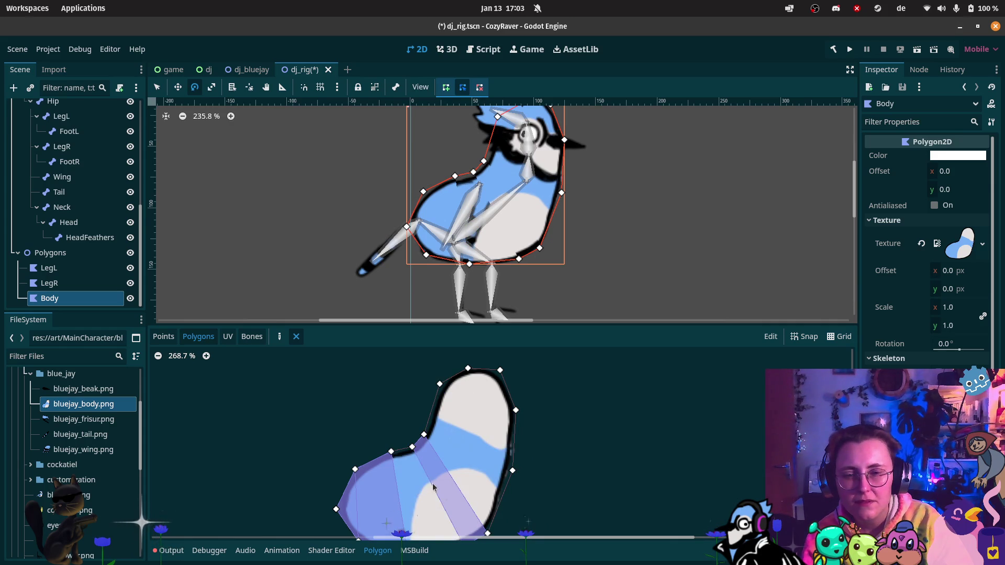
left_click(450, 502)
left_click(352, 498)
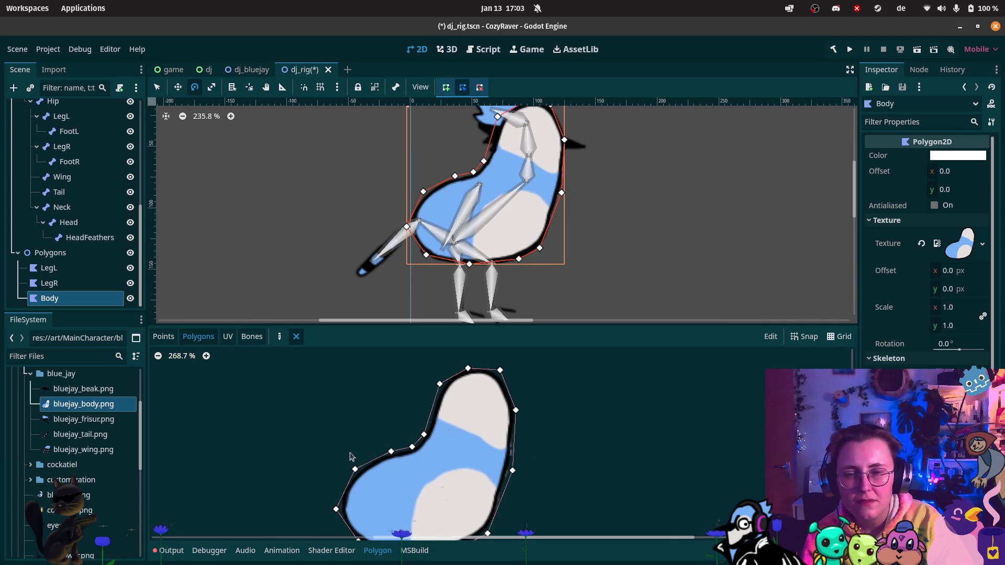
left_click(175, 340)
left_click(312, 336)
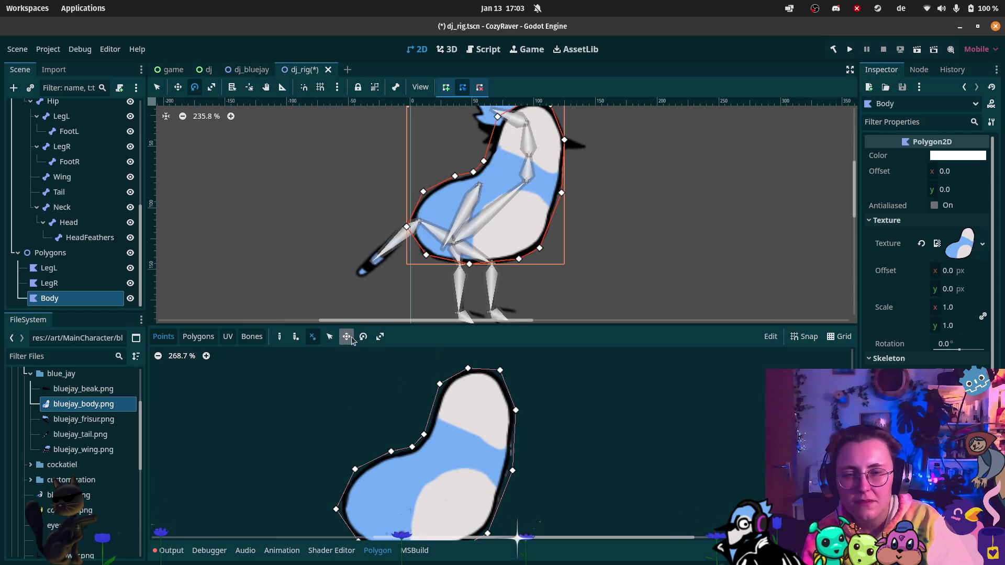
scroll(697, 369, "down", 2)
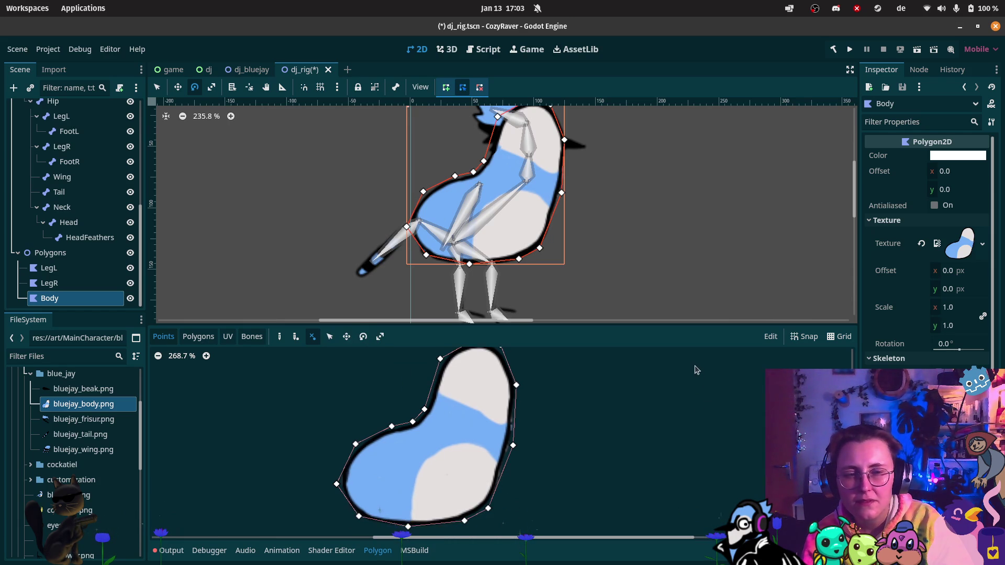
Step: Clear Body's Texture and Skeleton properties in the Inspector and remove its outline points
left_click(770, 338)
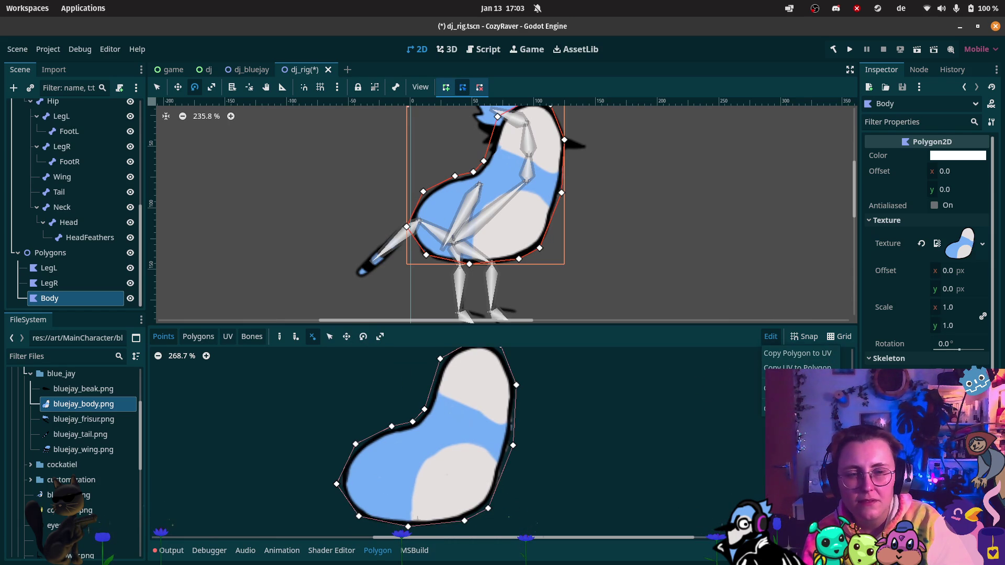
left_click(764, 388)
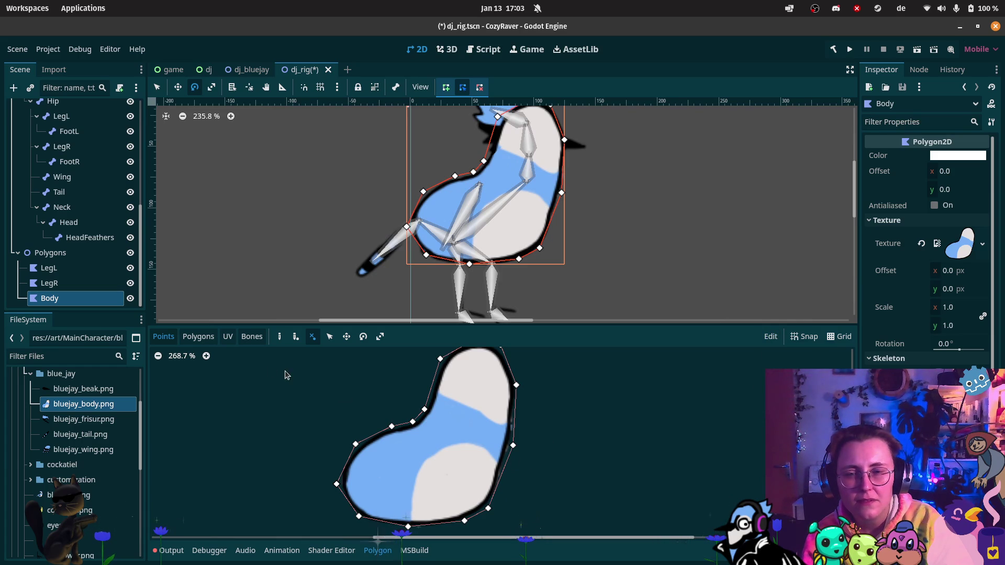
left_click(63, 283)
left_click(77, 296)
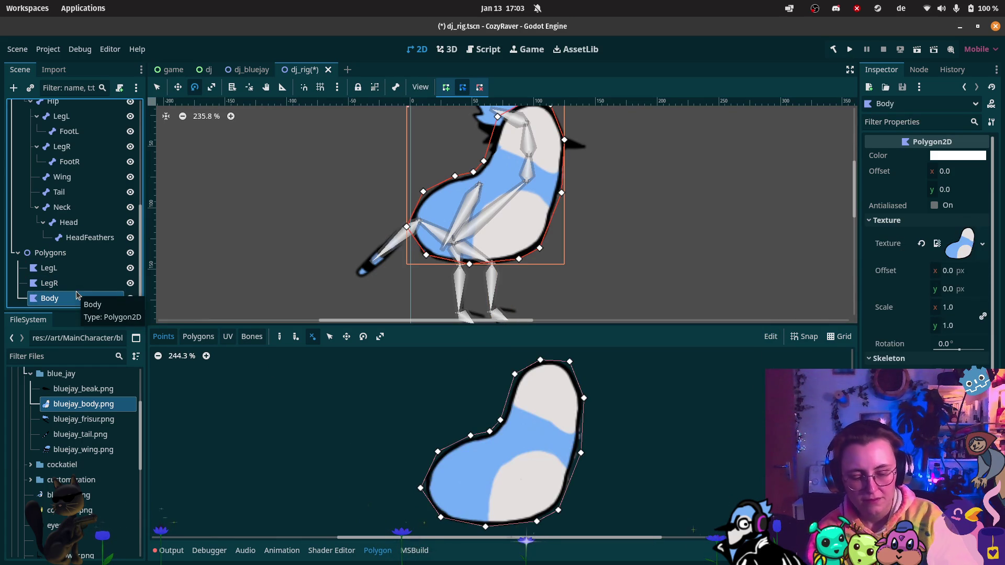
left_click(921, 244)
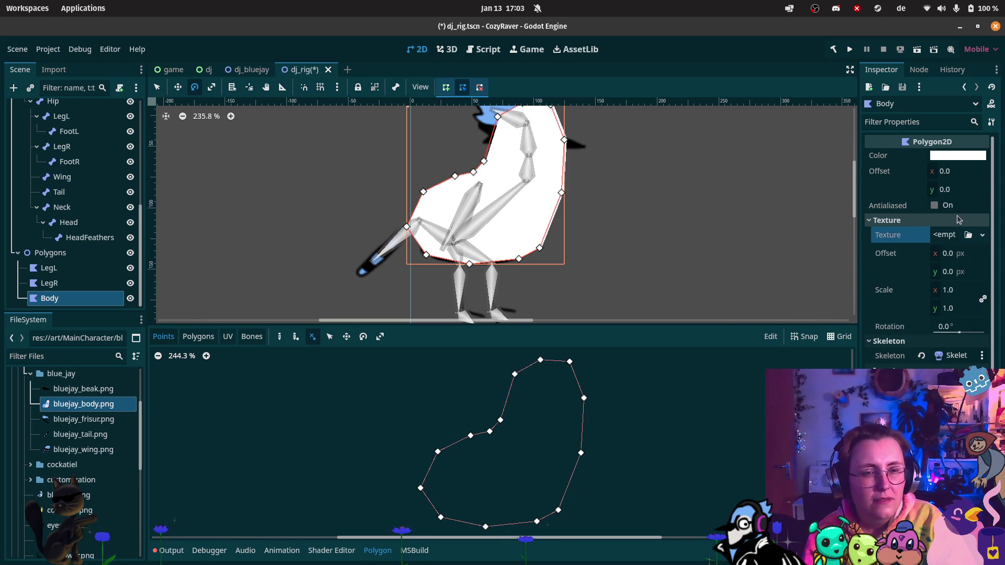
left_click(921, 356)
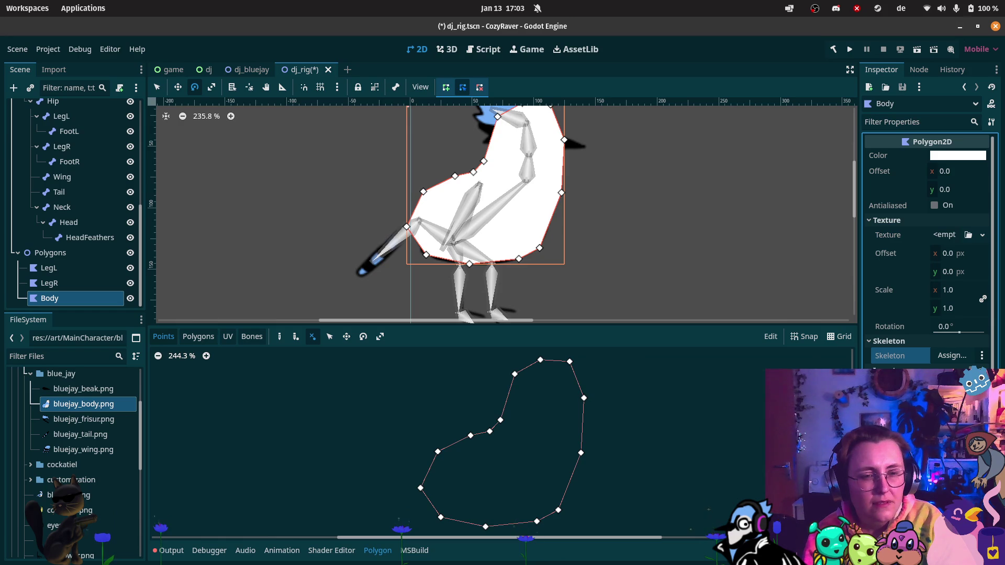
key("ctrl+z")
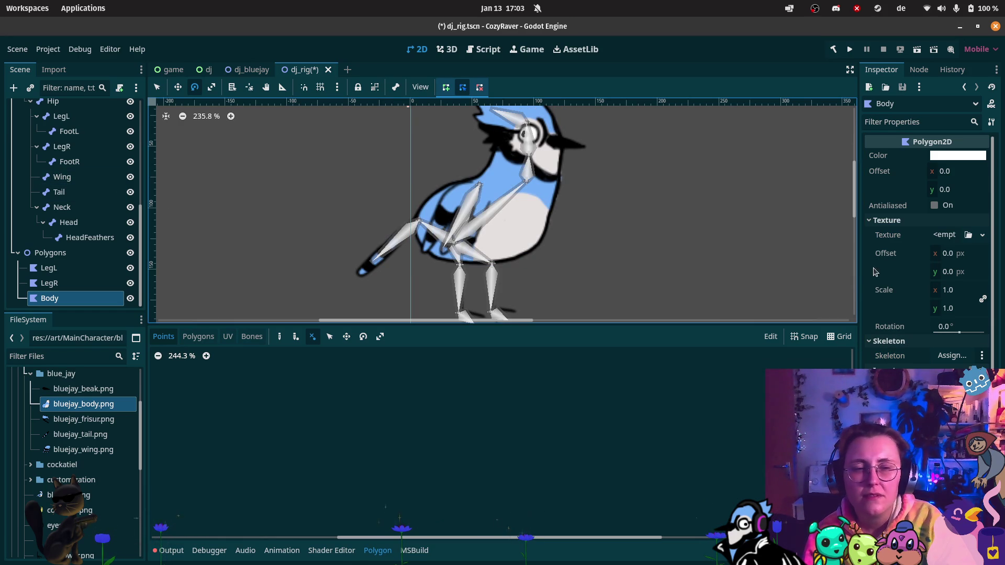
Step: Assign bluejay_body.png as Body's texture, discarding a false-start outline, and pan it into view
mouse_move(107, 413)
left_mouse_down()
mouse_move(416, 408)
mouse_move(960, 249)
mouse_move(960, 231)
mouse_move(947, 235)
left_mouse_up()
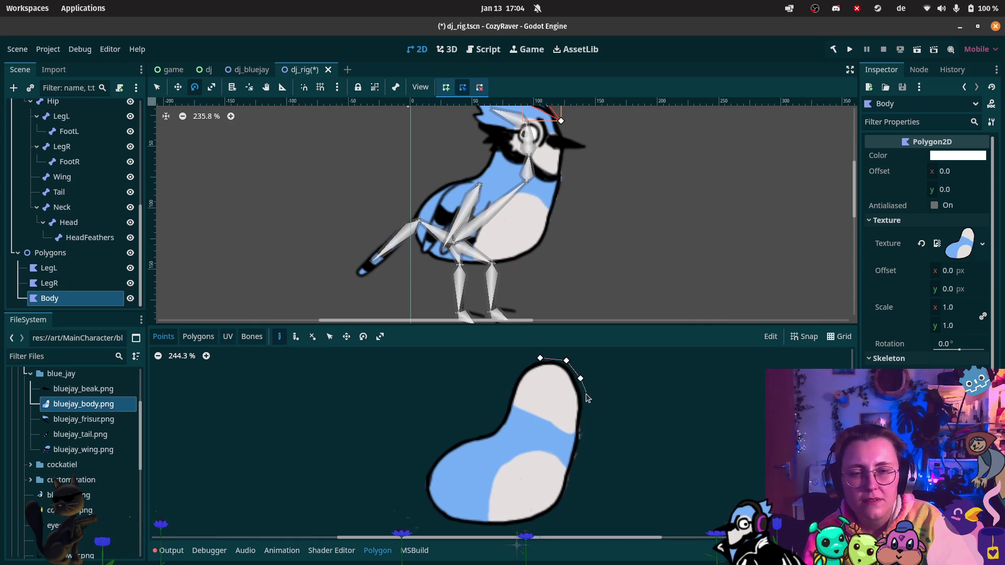
left_click(585, 407)
left_click(585, 427)
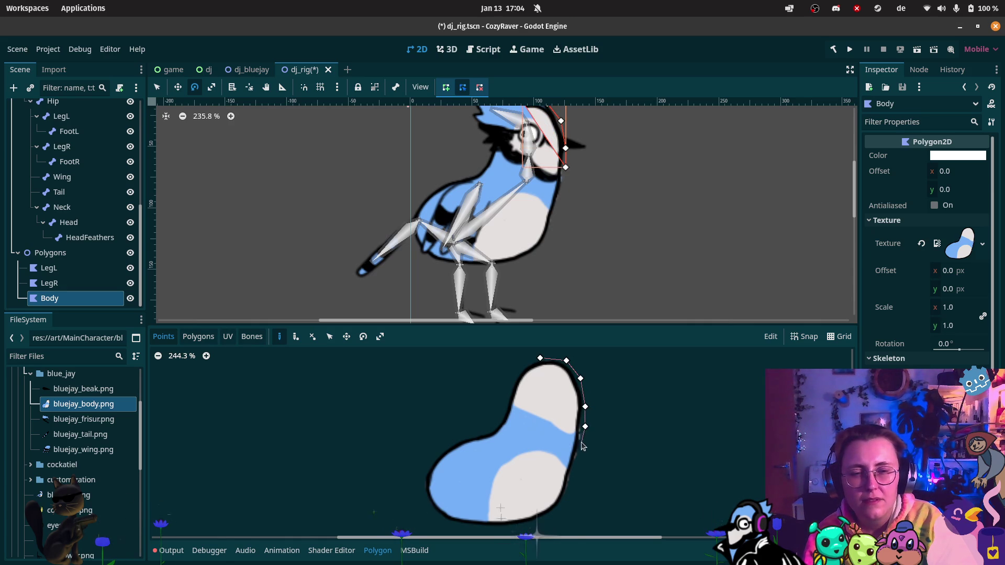
left_click(579, 449)
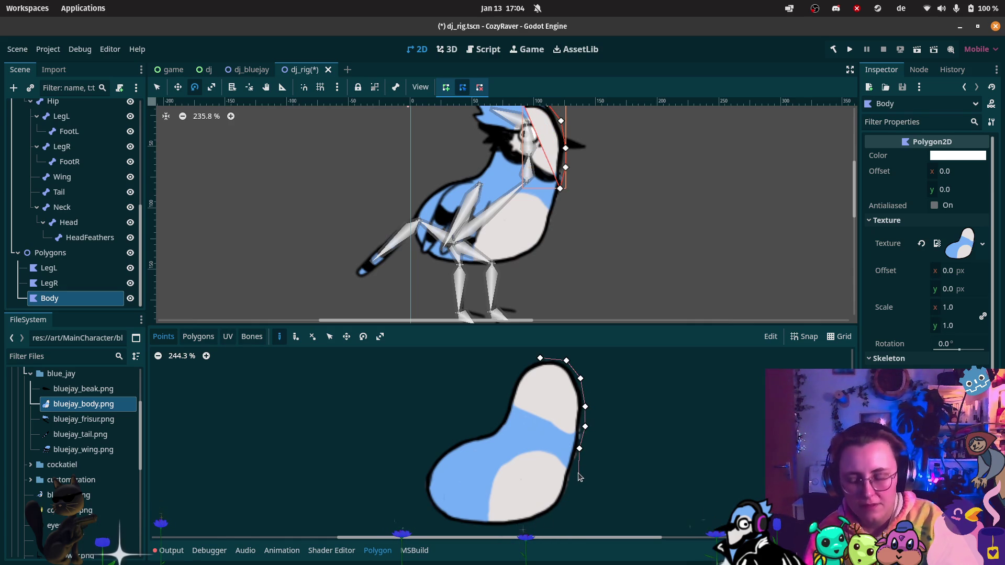
key("ctrl+z")
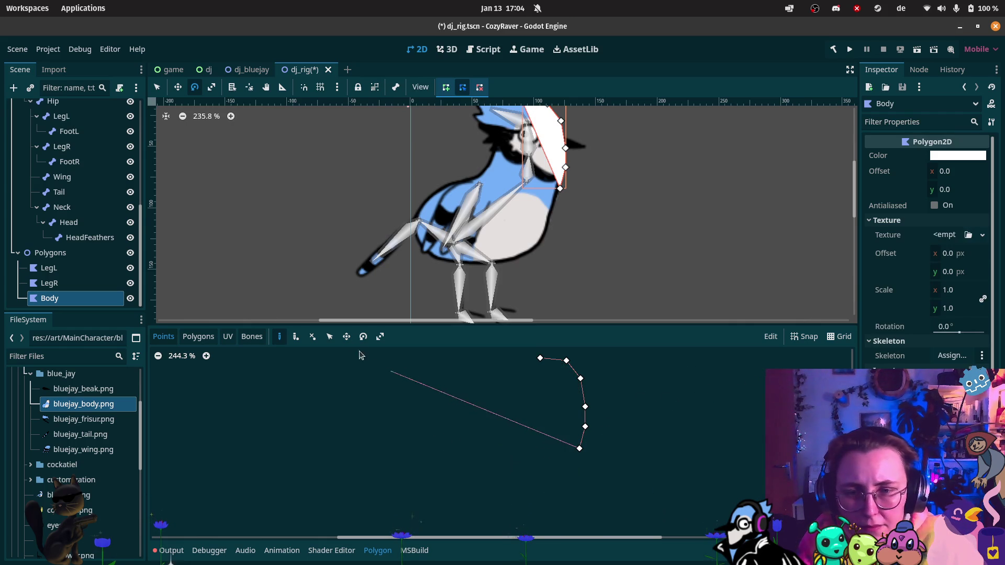
right_click(595, 495)
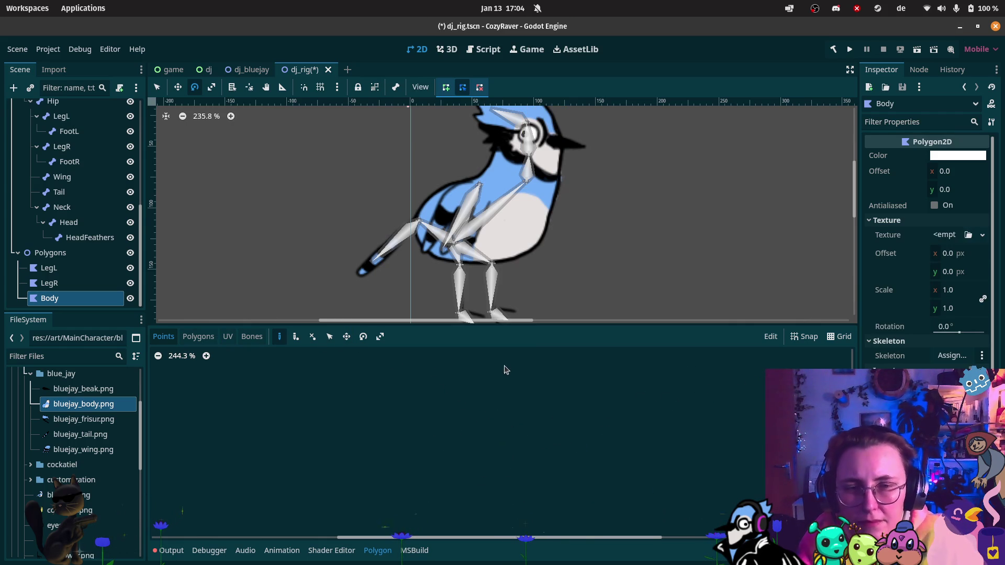
left_click_drag(101, 413, 947, 237)
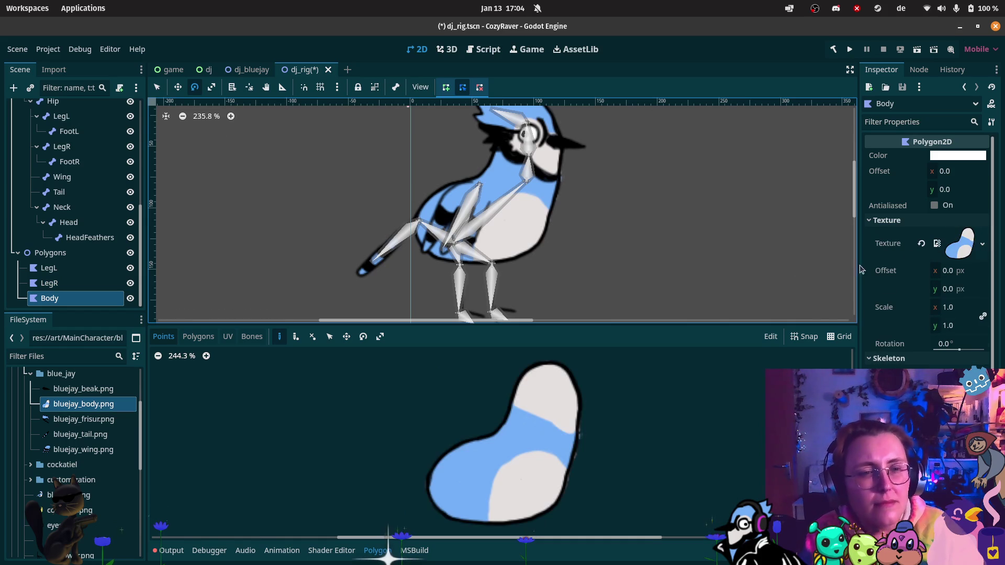
scroll(559, 435, "right", 3)
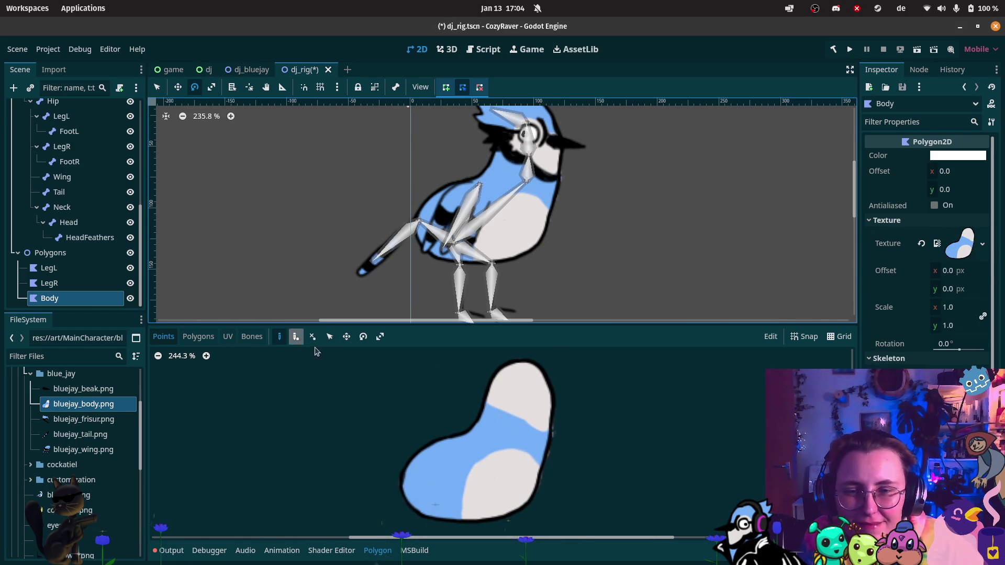
Step: Start the Body outline at the body's top and trace down the right edge and along the bottom
left_click(515, 359)
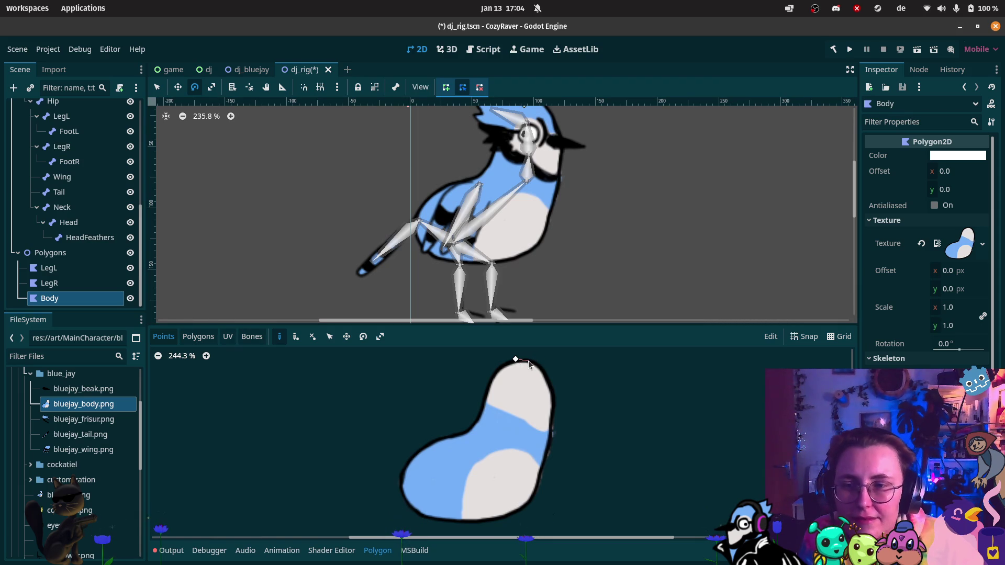
key("Escape")
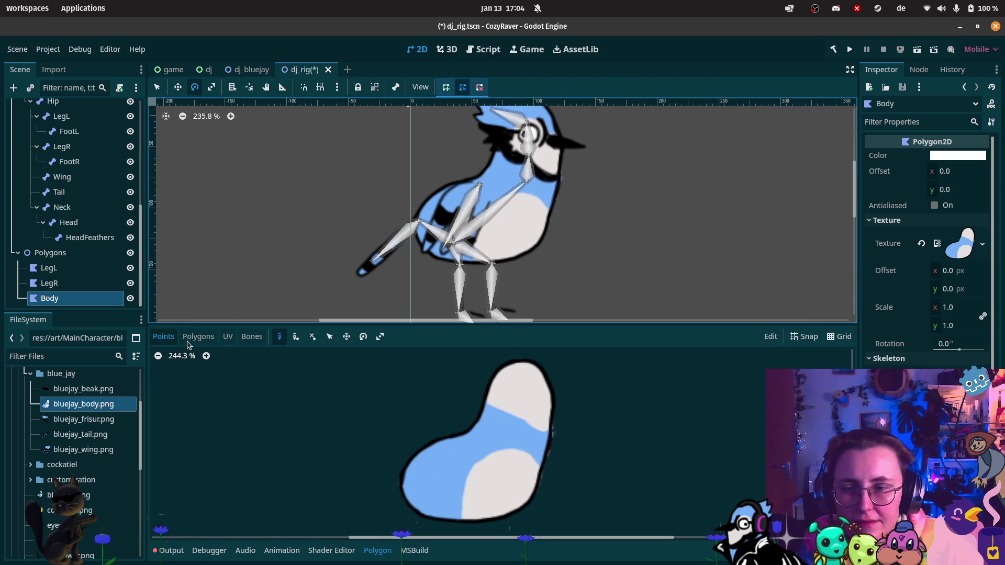
left_click(512, 355)
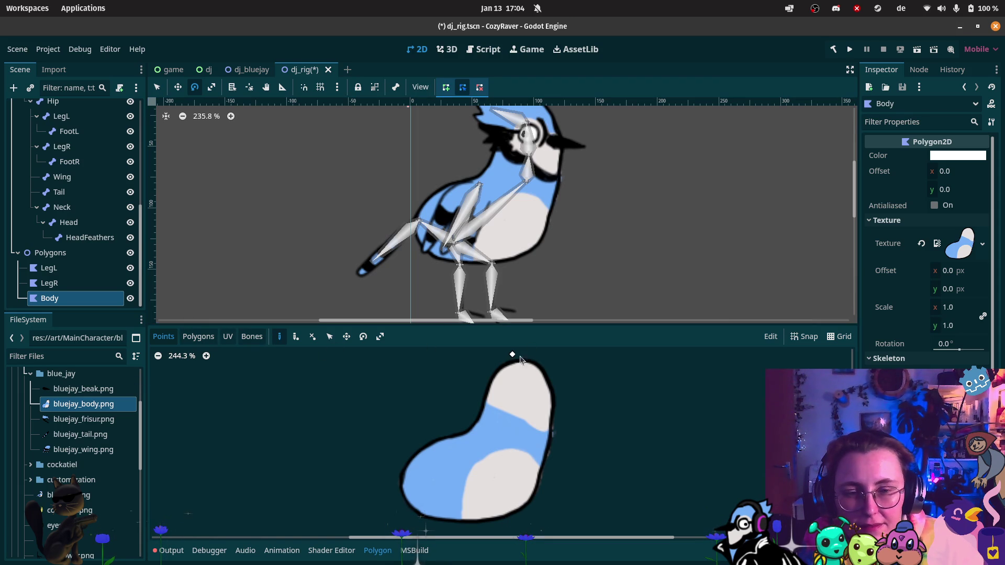
left_click(554, 368)
left_click(560, 391)
left_click(560, 413)
left_click(557, 428)
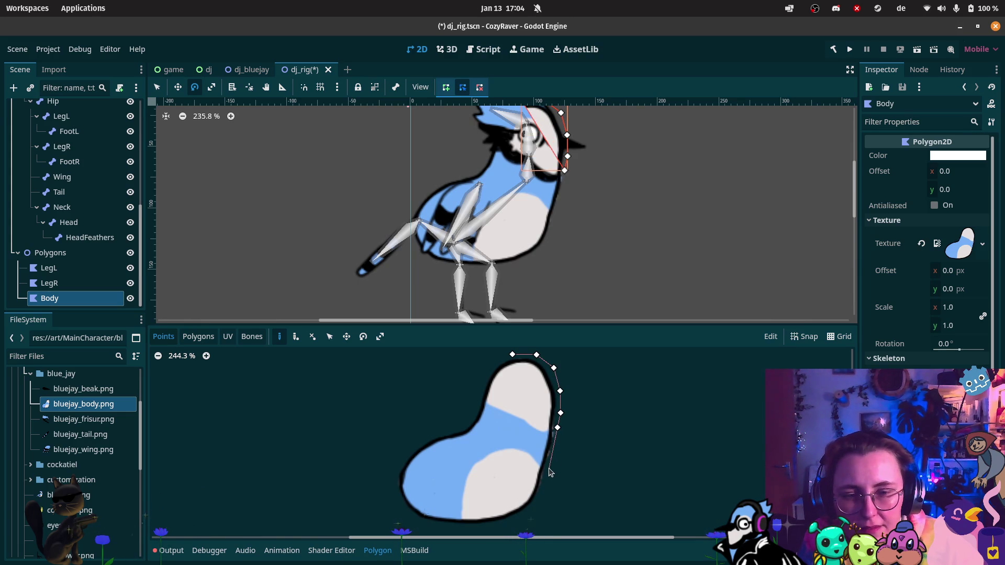
left_click(545, 466)
left_click(541, 488)
left_click(532, 508)
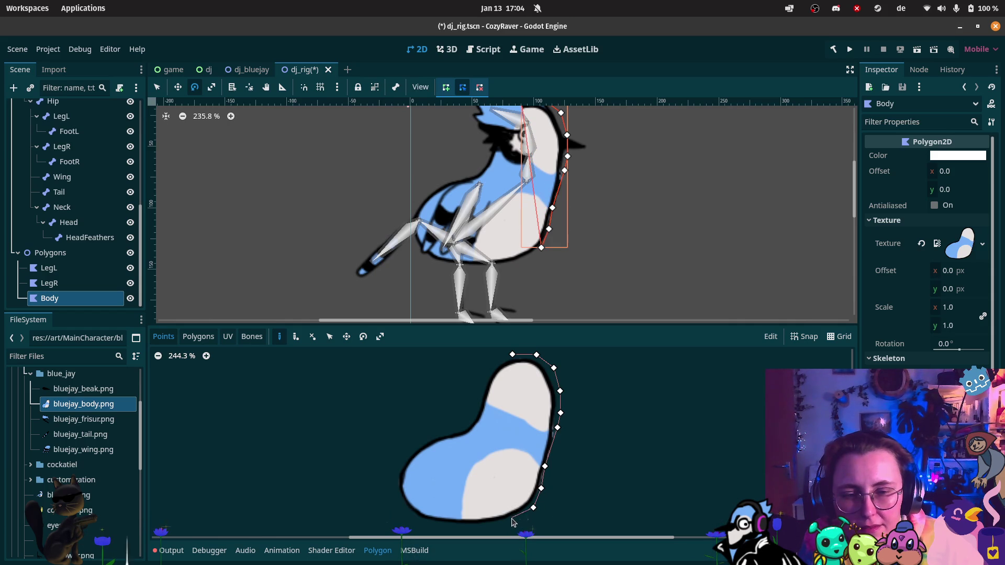
left_click(511, 520)
left_click(481, 524)
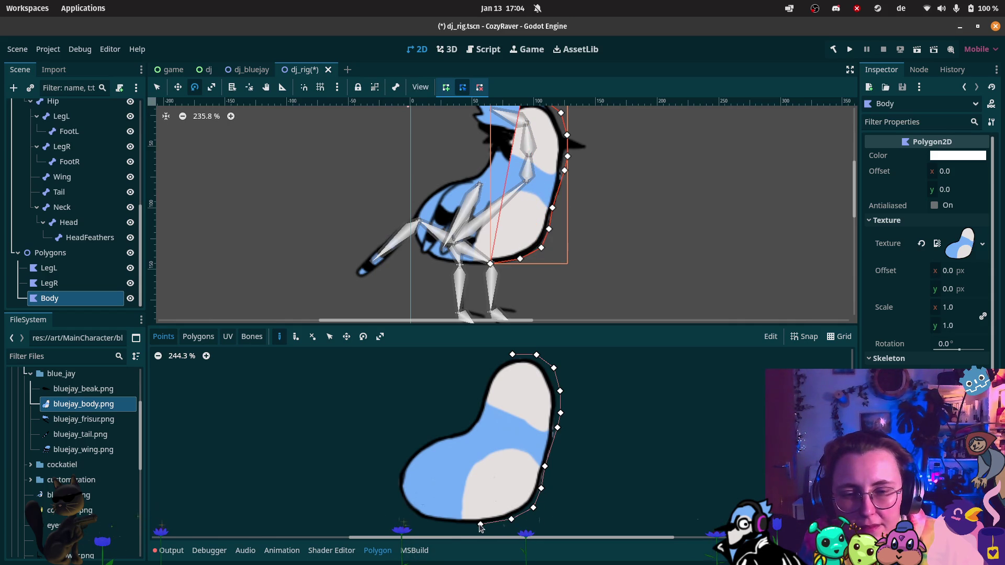
left_click(461, 525)
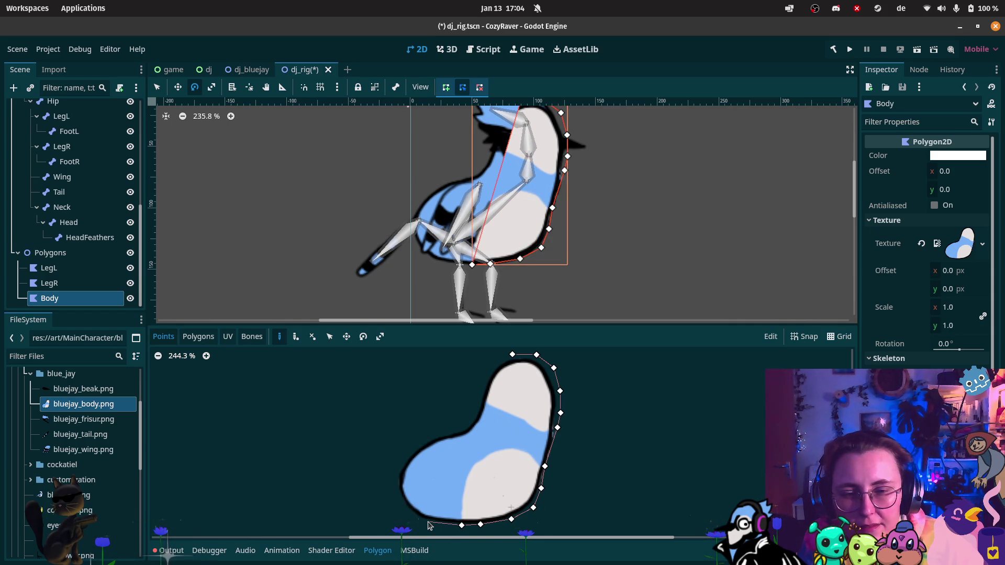
Step: Continue the outline up the rounded left side and neck, closing it at the first point
left_click(428, 522)
left_click(400, 508)
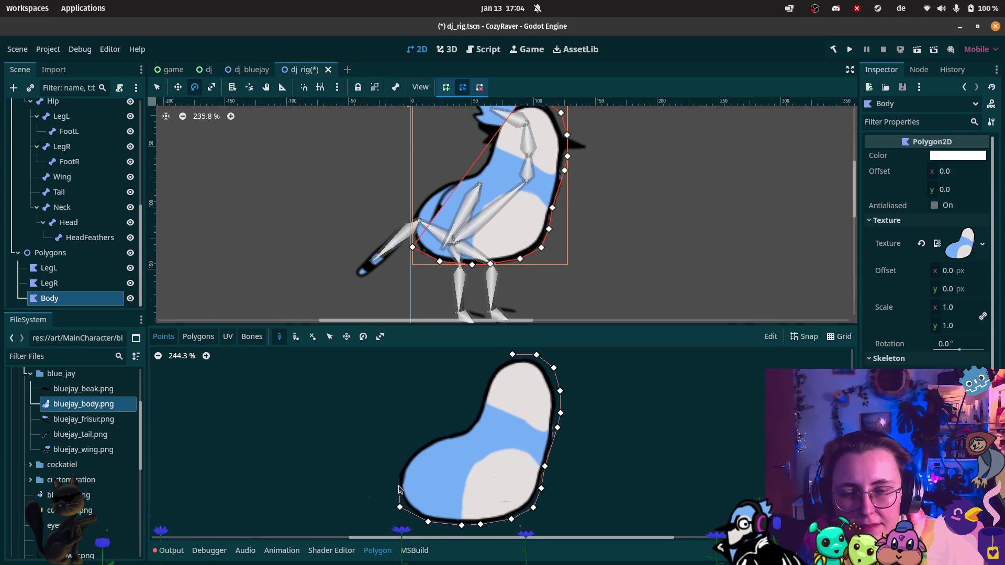
left_click(397, 484)
left_click(399, 465)
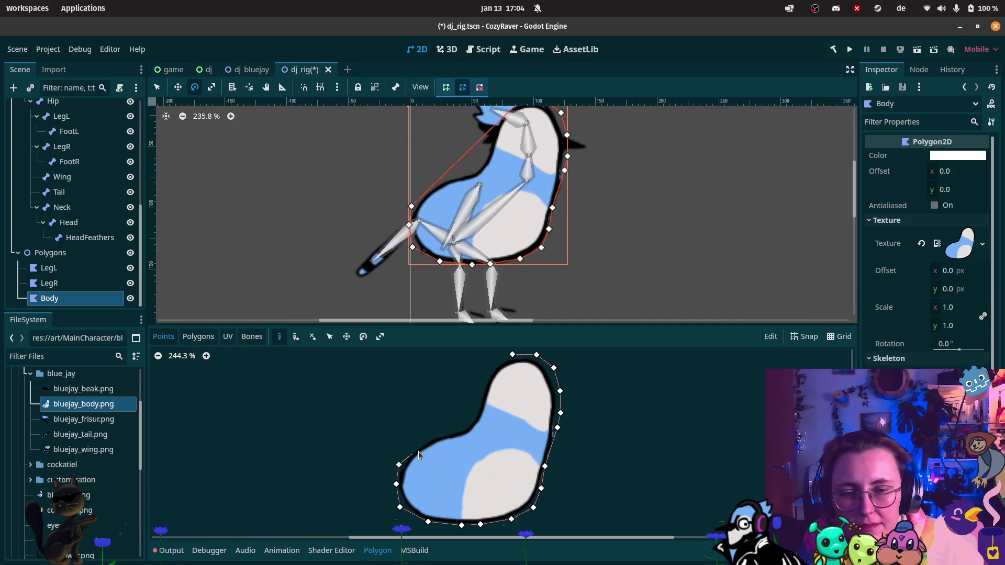
left_click(416, 446)
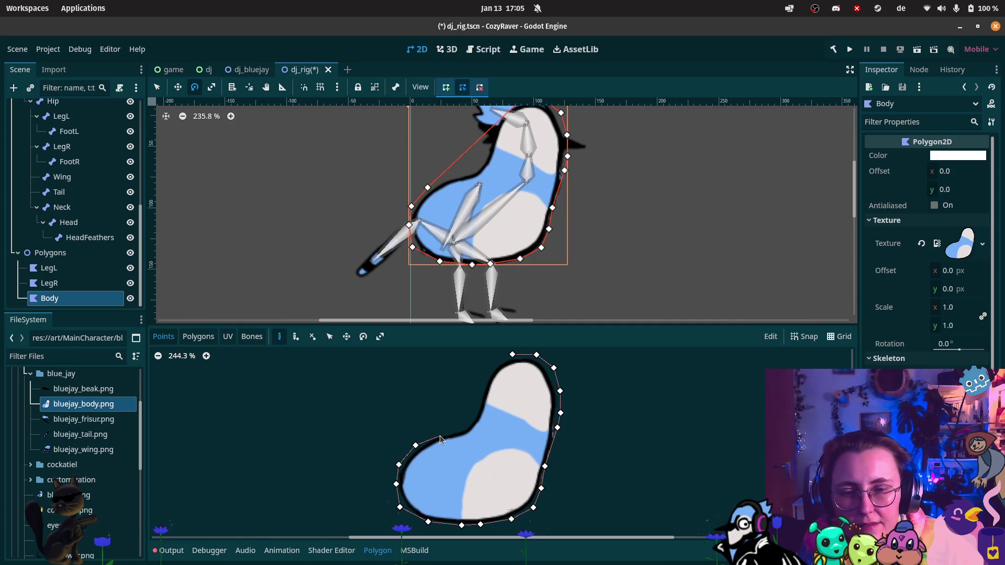
left_click(434, 435)
left_click(455, 431)
left_click(466, 425)
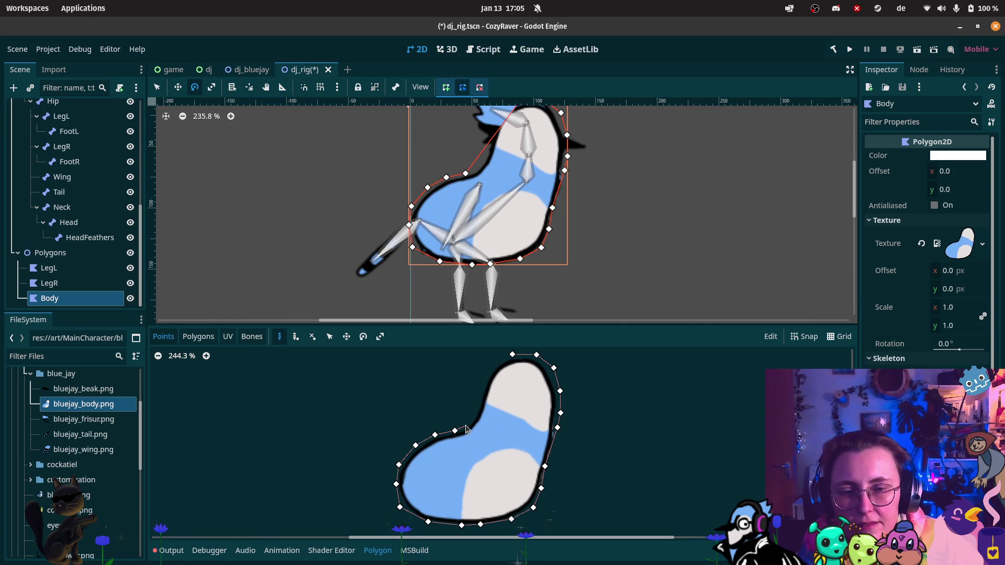
left_click(476, 411)
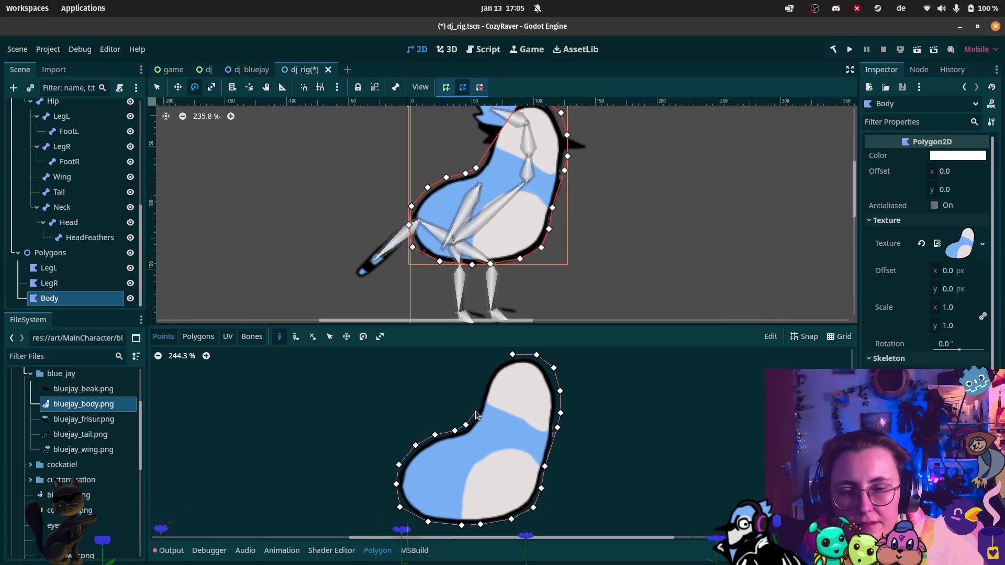
left_click(484, 383)
left_click(492, 367)
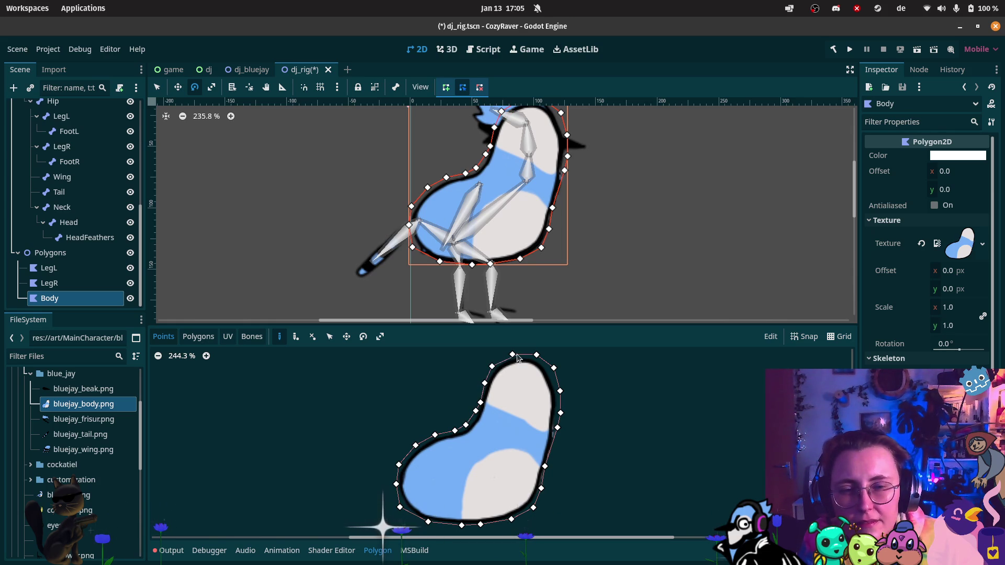
left_click(513, 354)
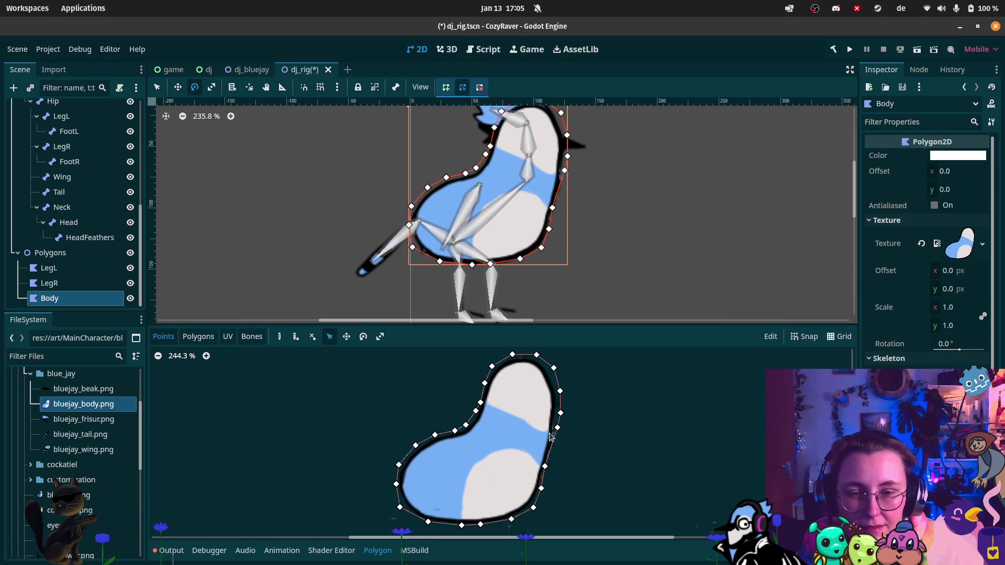
Step: Create a small top triangle and a four-point cap polygon at the body's top
scroll(590, 439, "up", 2)
left_click(199, 337)
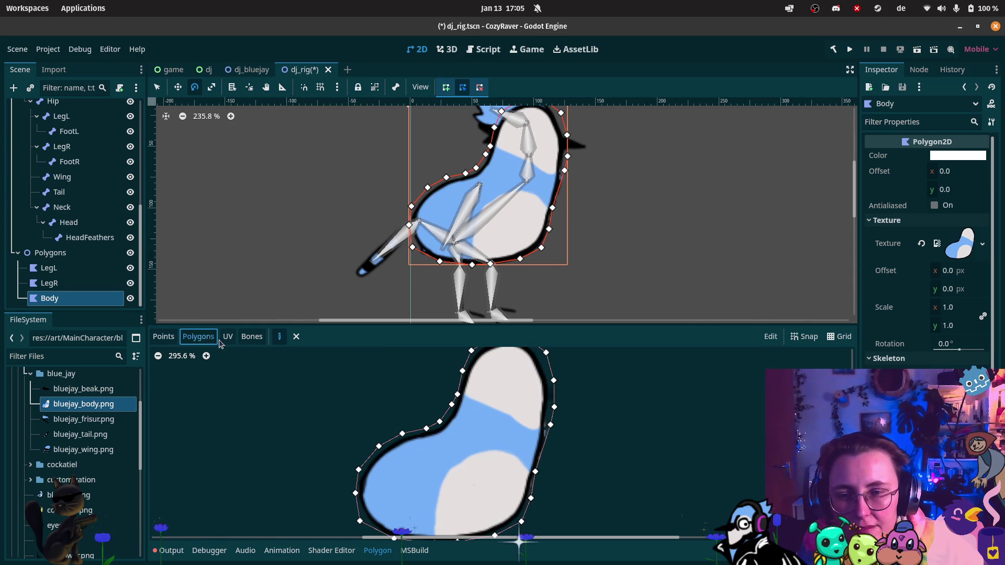
scroll(515, 435, "up", 4)
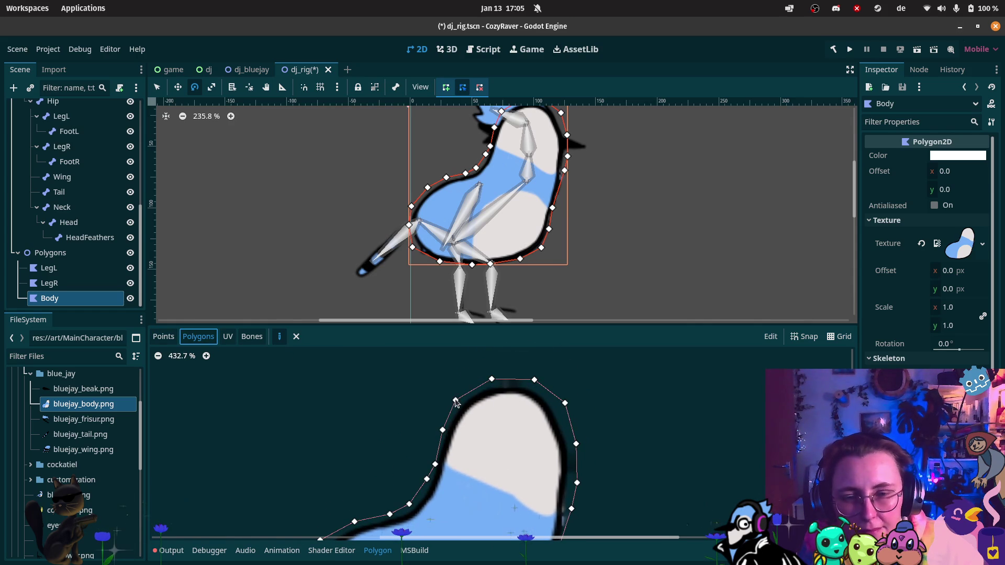
left_click(491, 379)
left_click(565, 403)
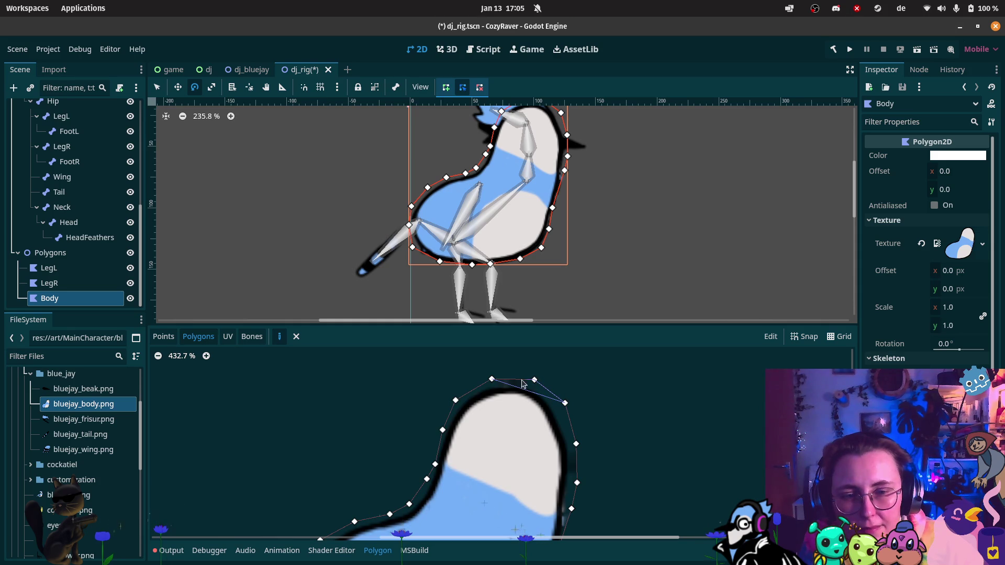
left_click(492, 380)
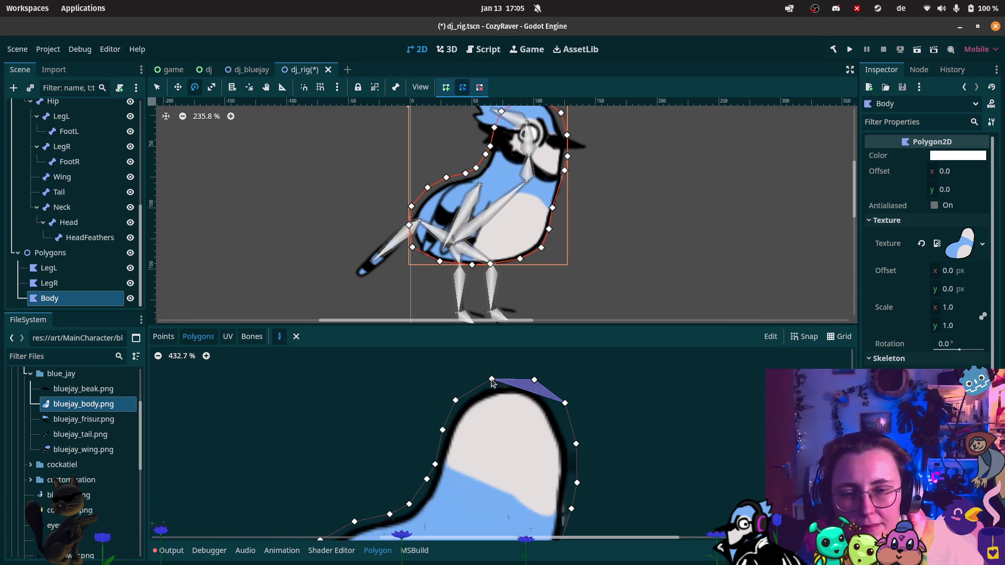
left_click(456, 401)
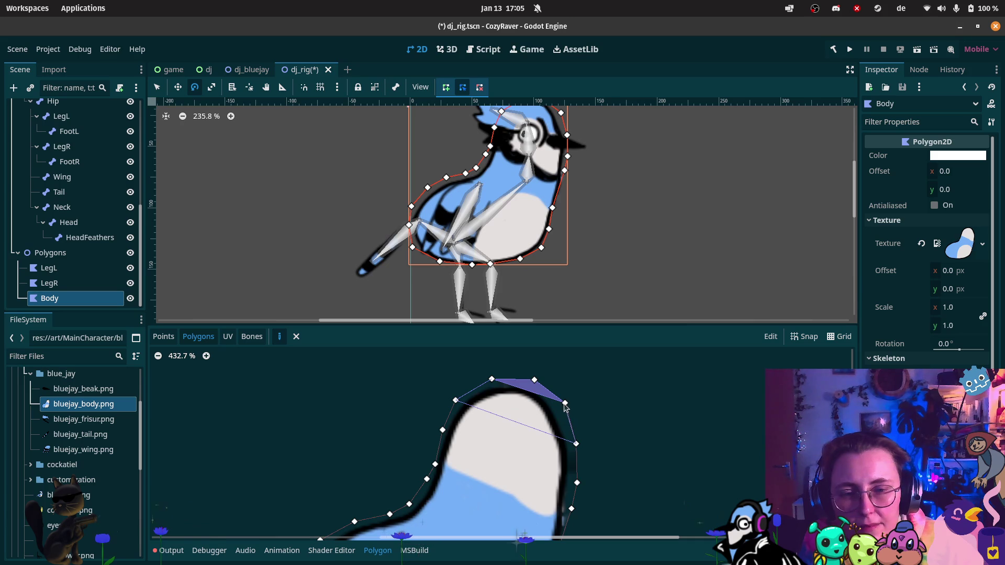
left_click(492, 379)
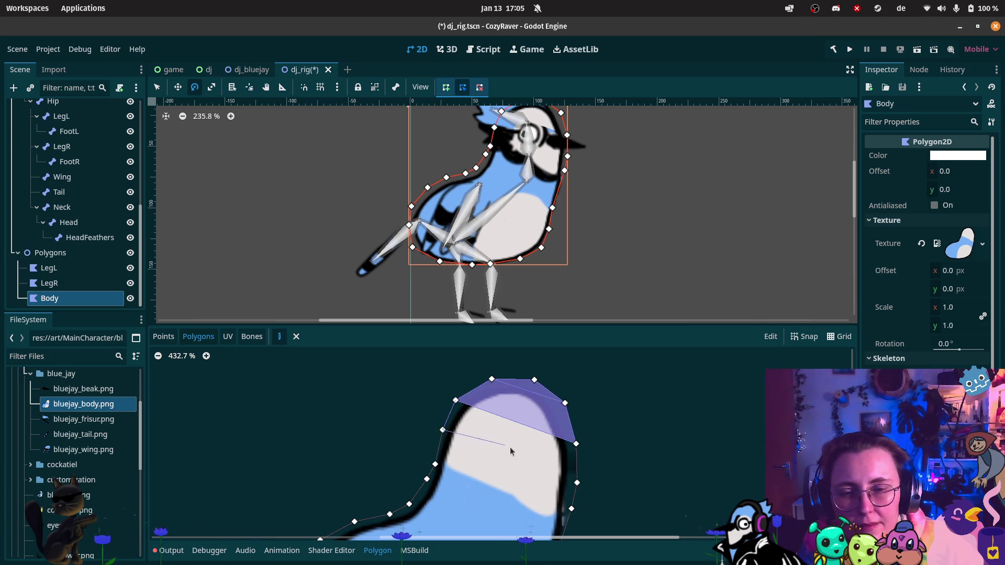
Step: Add the second and third internal bands across the upper body
left_click(577, 482)
left_click(455, 400)
left_click(442, 430)
scroll(530, 381, "down", 3)
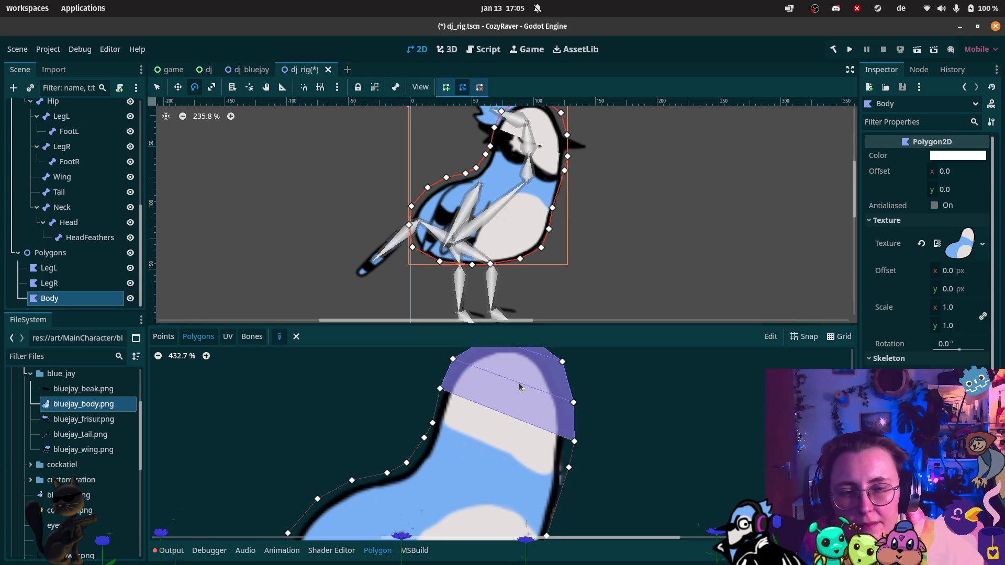
left_click(432, 424)
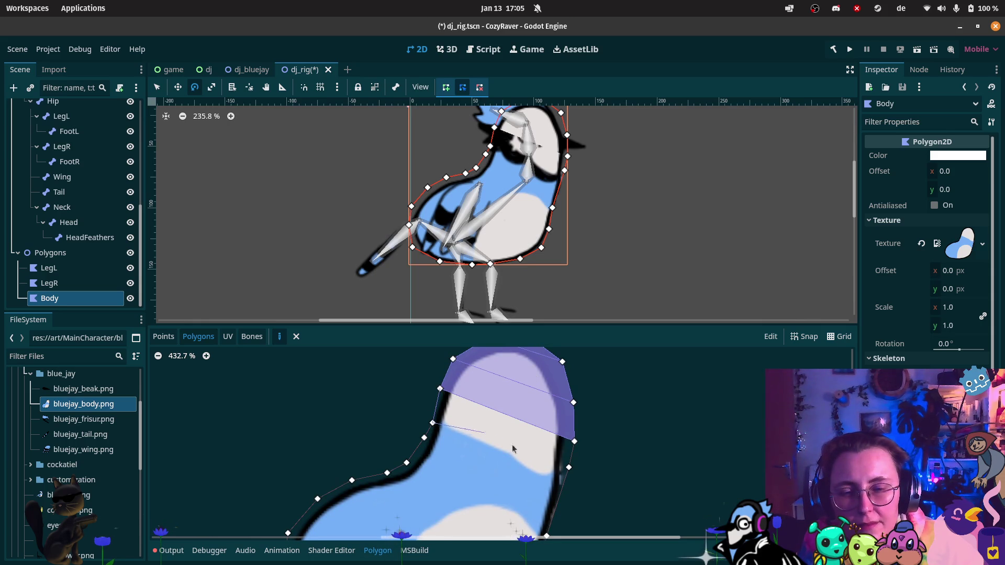
left_click(575, 441)
left_click(440, 389)
left_click(433, 423)
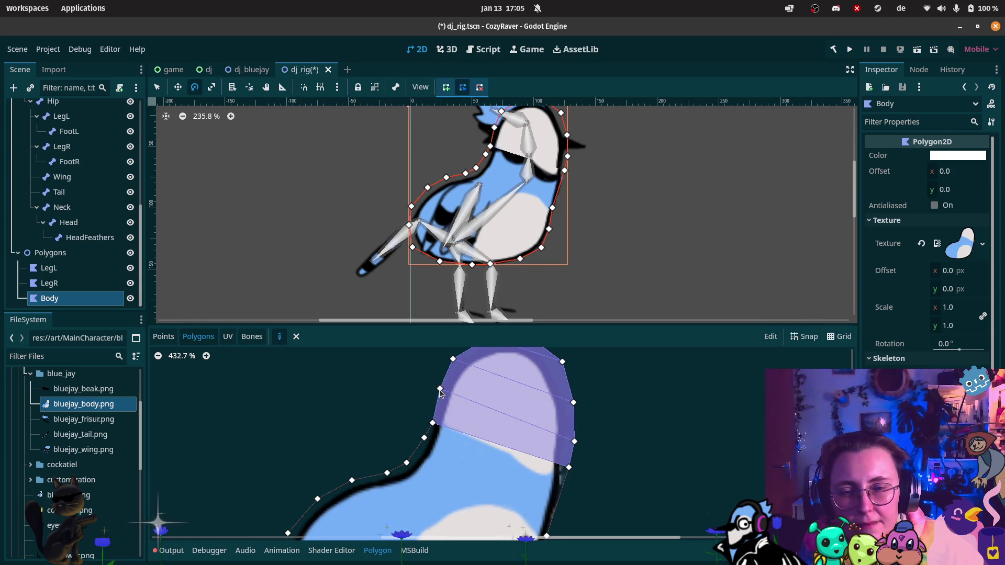
Step: Add a fourth internal polygon stretching to the body's lower right
scroll(462, 406, "down", 1)
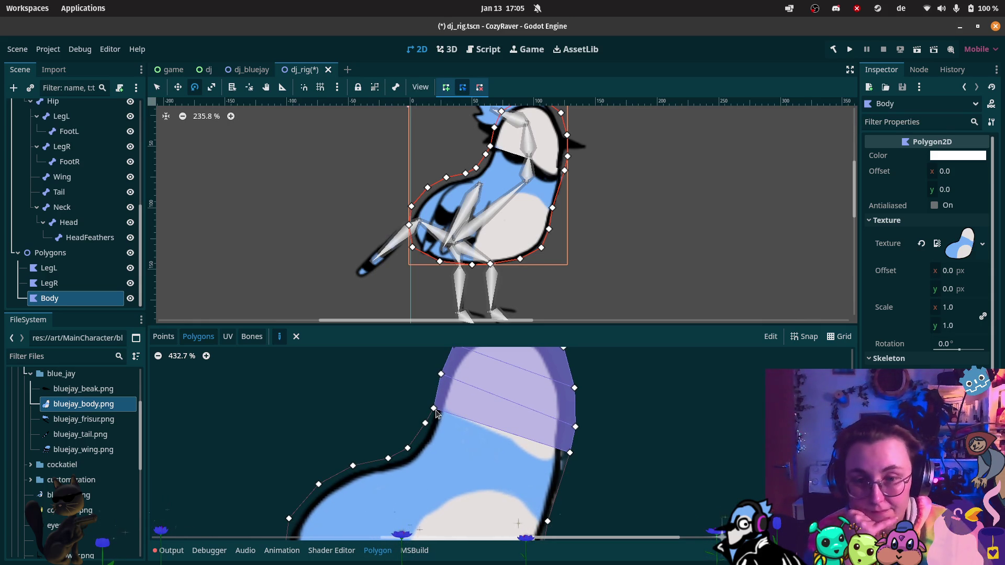
left_click(547, 521)
left_click(570, 452)
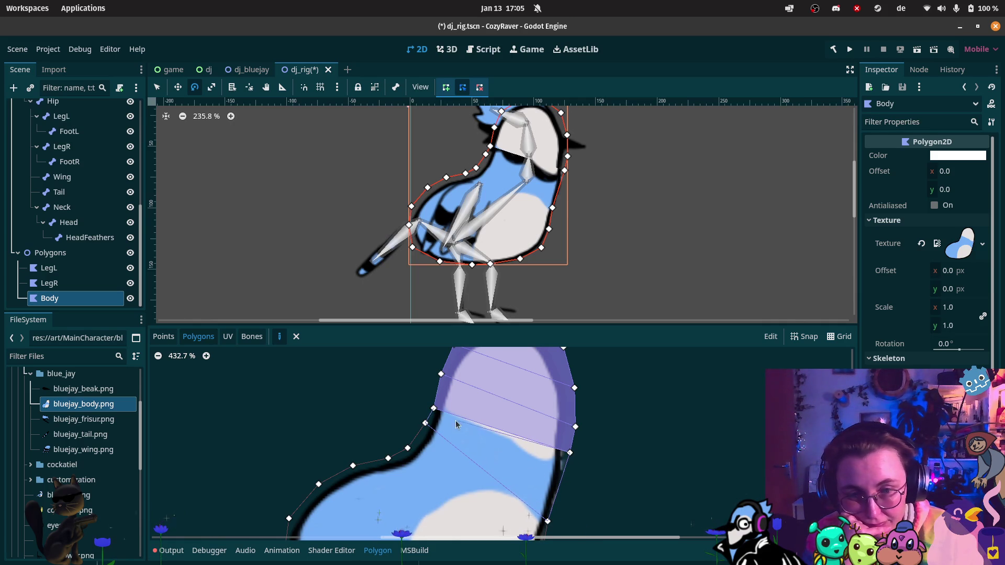
left_click(433, 408)
left_click(425, 423)
mouse_move(445, 428)
left_mouse_down()
mouse_move(449, 412)
mouse_move(409, 413)
mouse_move(406, 395)
left_mouse_up()
Step: Add a diagonal band across the body and begin another polygon from a left-side vertex
left_click(410, 431)
left_click(540, 507)
left_click(546, 467)
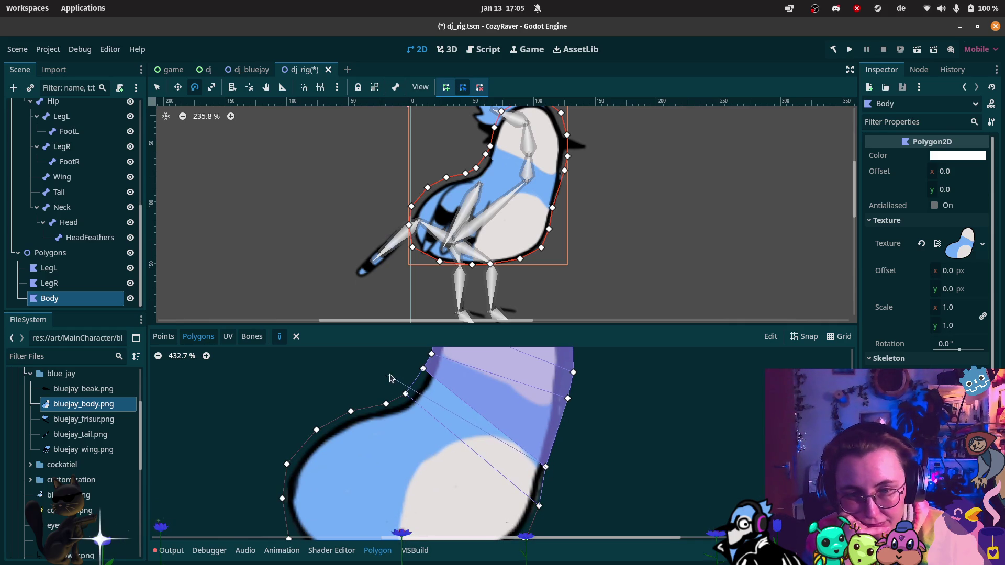
left_click(423, 369)
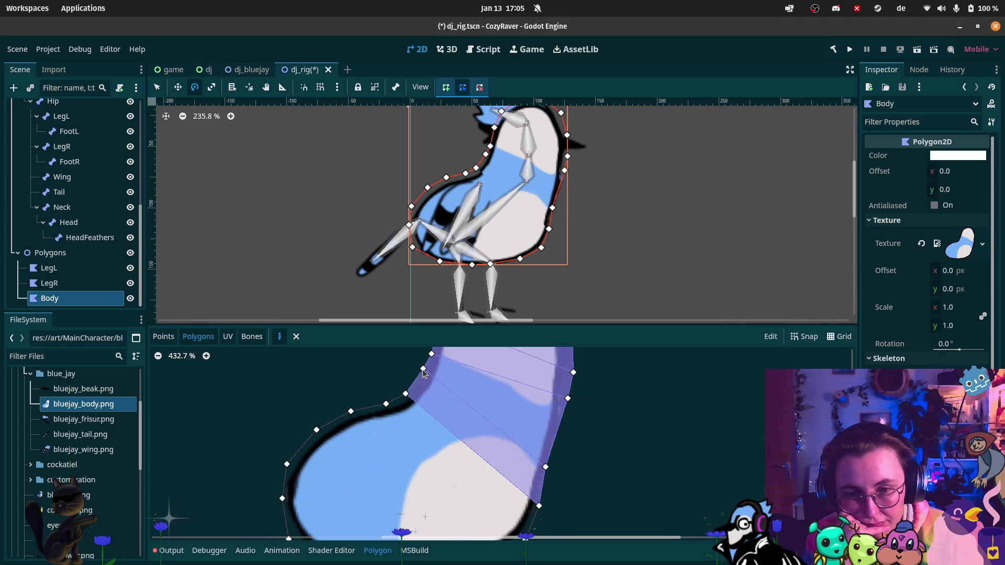
left_click(405, 394)
left_click(386, 403)
scroll(481, 476, "down", 2)
left_click(517, 512)
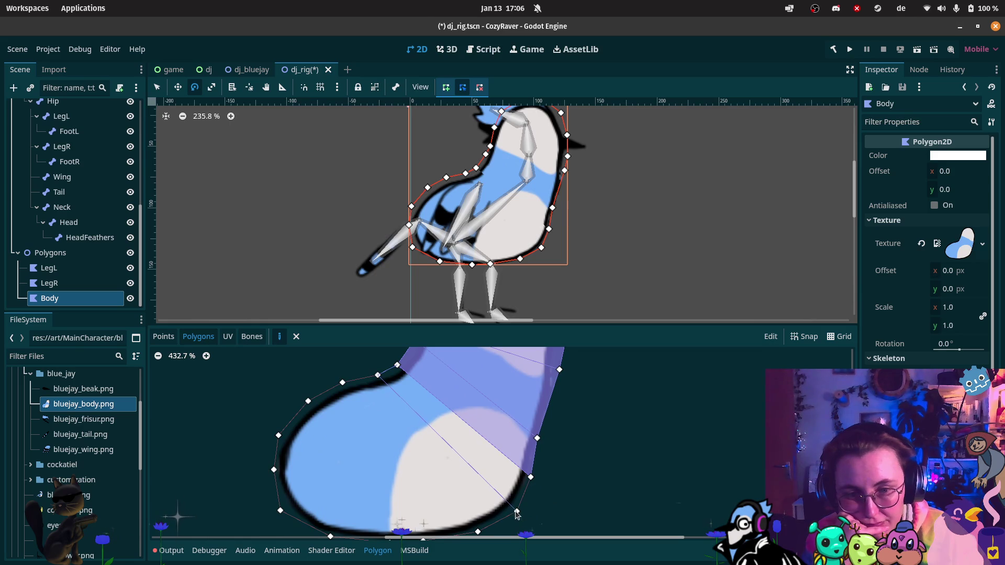
Step: Close the current internal polygon and add a fan polygon from an upper vertex to a lower outline vertex
left_click(531, 477)
left_click(398, 365)
left_click(378, 376)
left_click(377, 376)
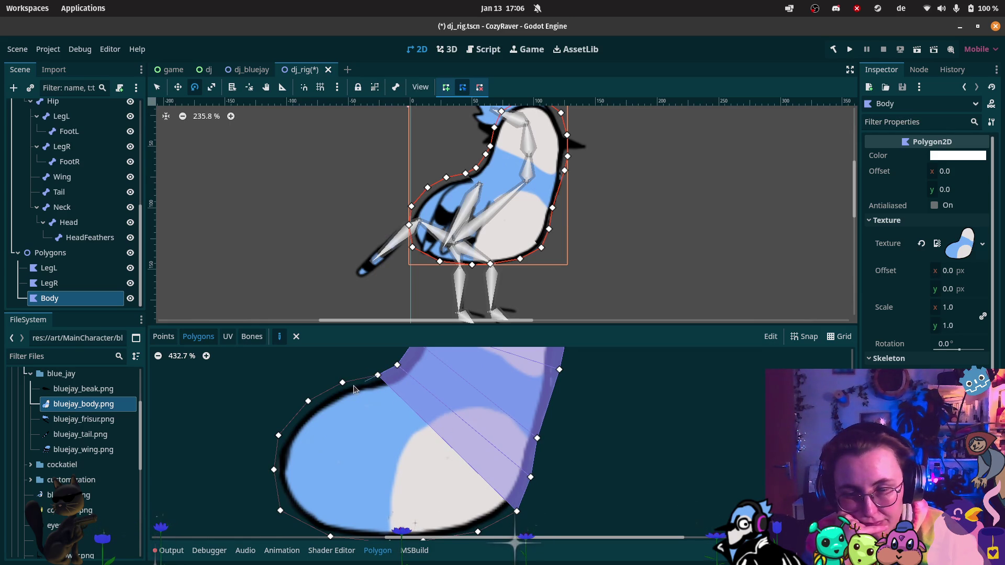
scroll(343, 402, "down", 2)
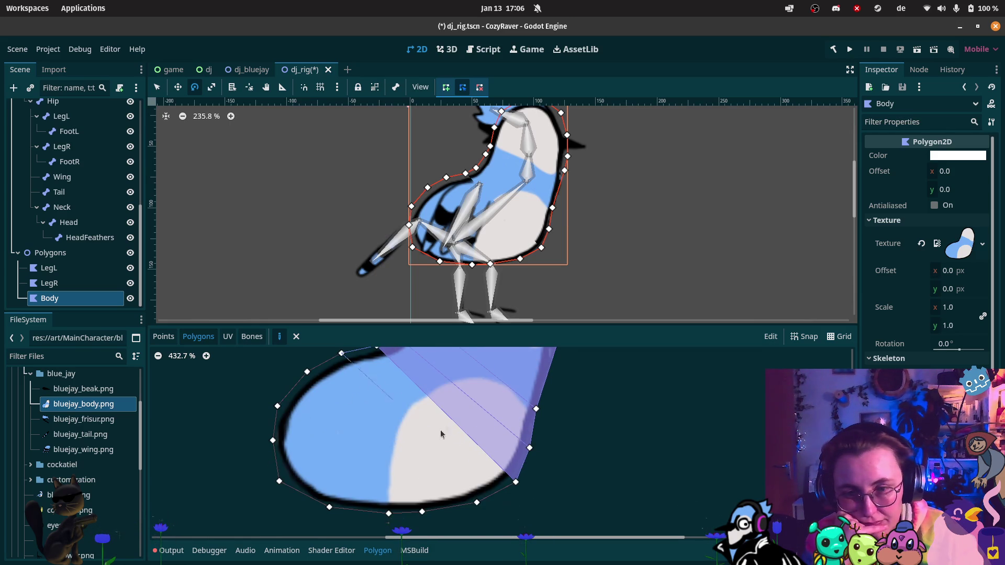
left_click(477, 503)
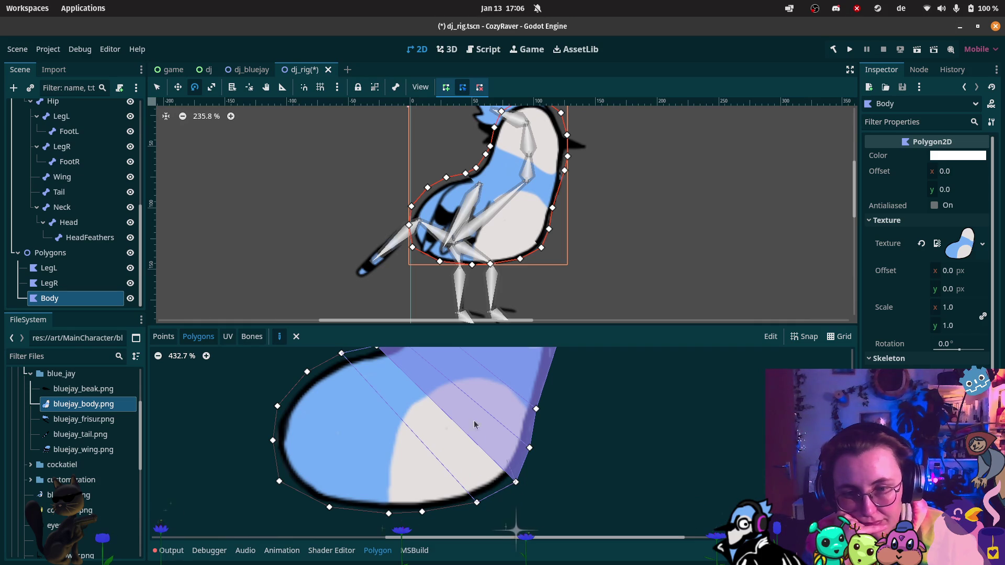
scroll(413, 398, "up", 1)
left_click(385, 369)
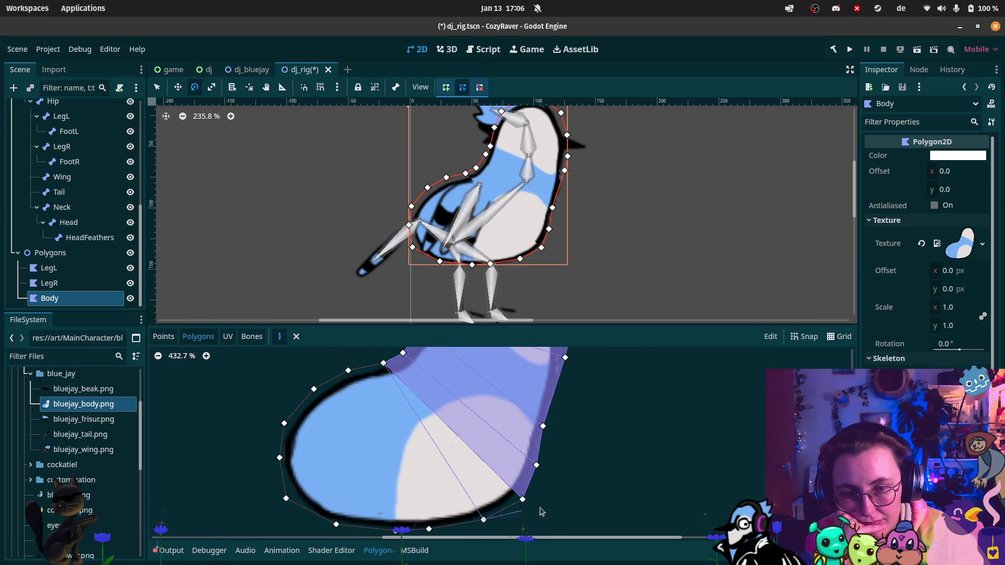
Step: Add another fan polygon linking the top vertex to two bottom outline vertices
left_click(523, 499)
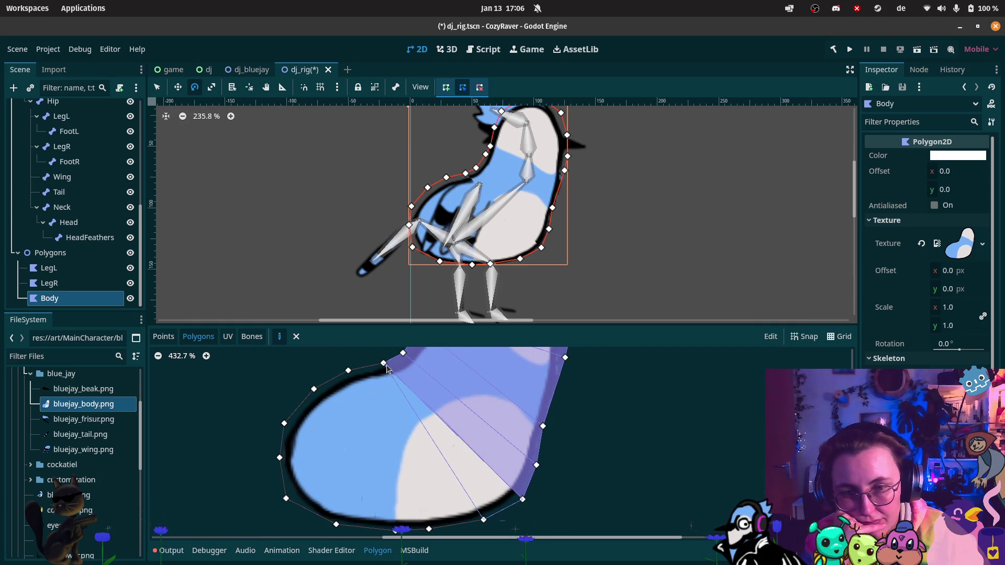
left_click(383, 363)
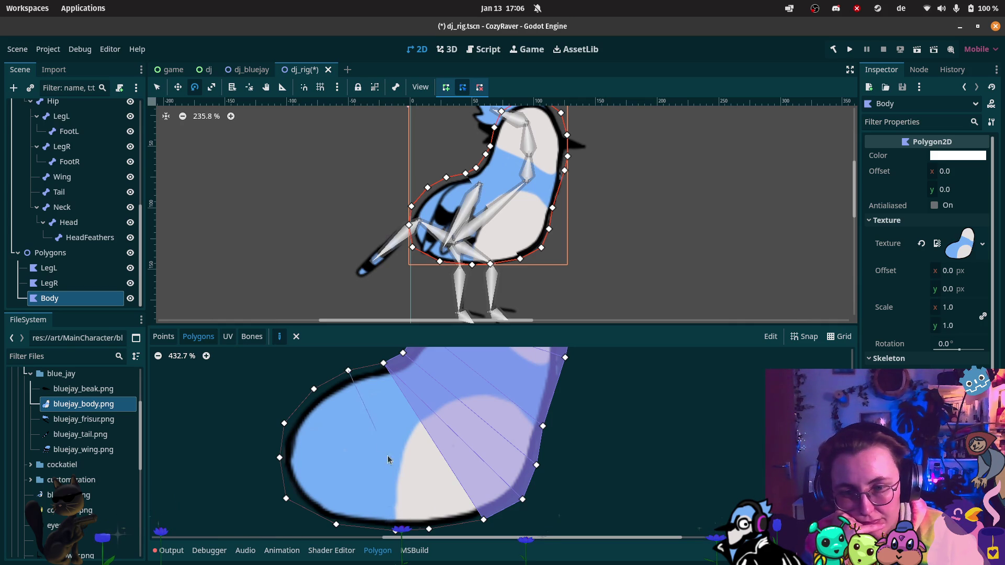
left_click(429, 529)
left_click(483, 520)
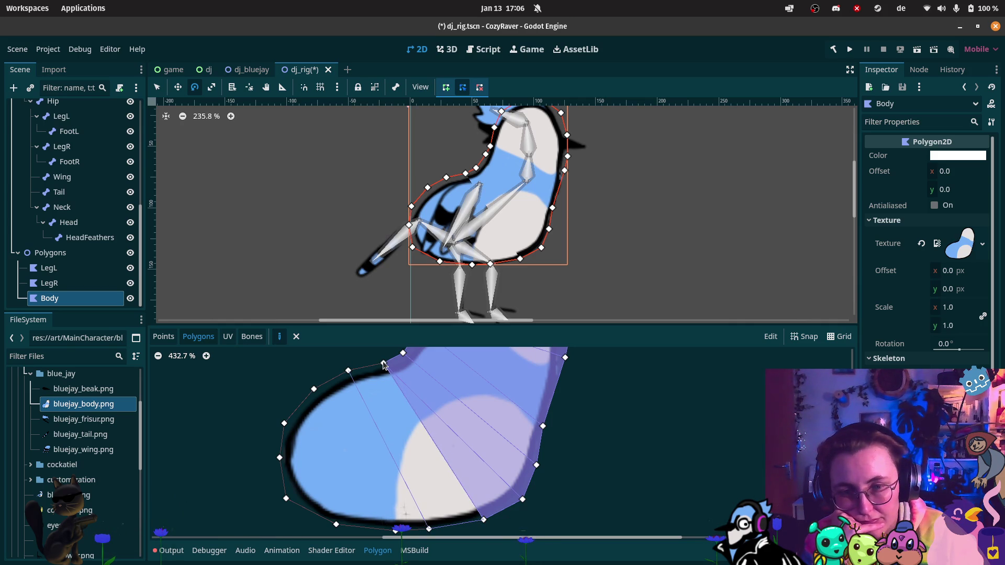
left_click(348, 370)
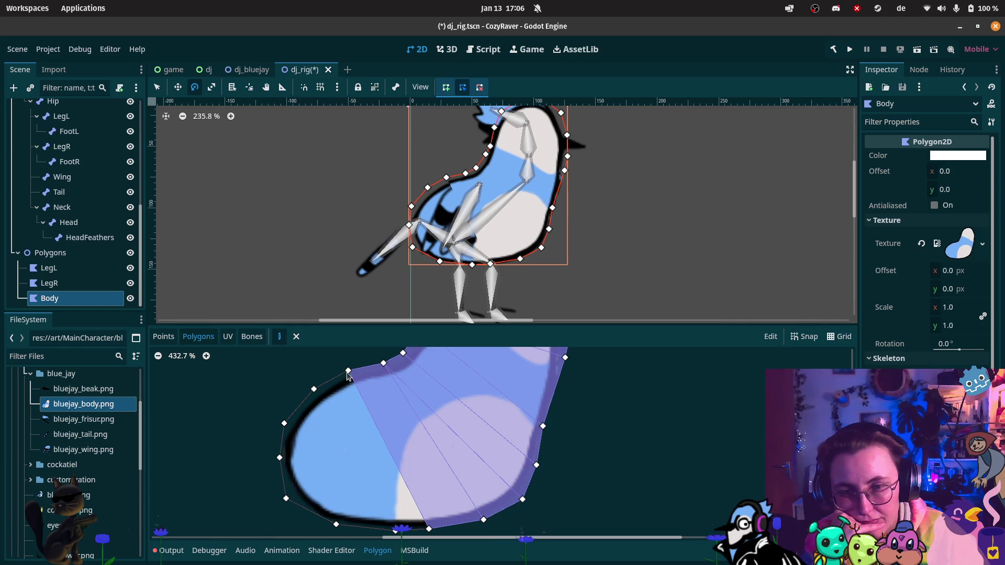
Step: Add fan triangles covering the lower-left part of the body
left_click(348, 370)
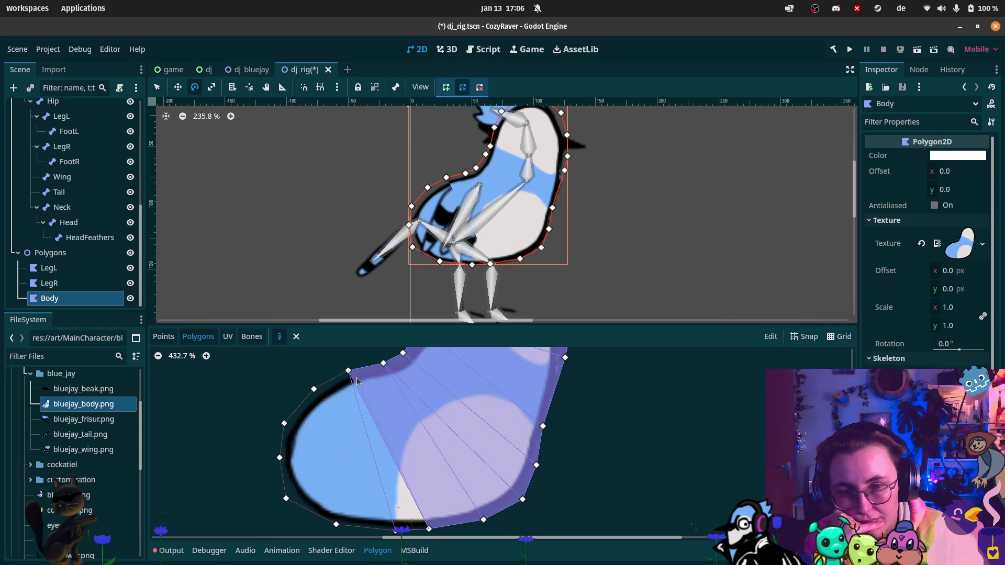
left_click(314, 389)
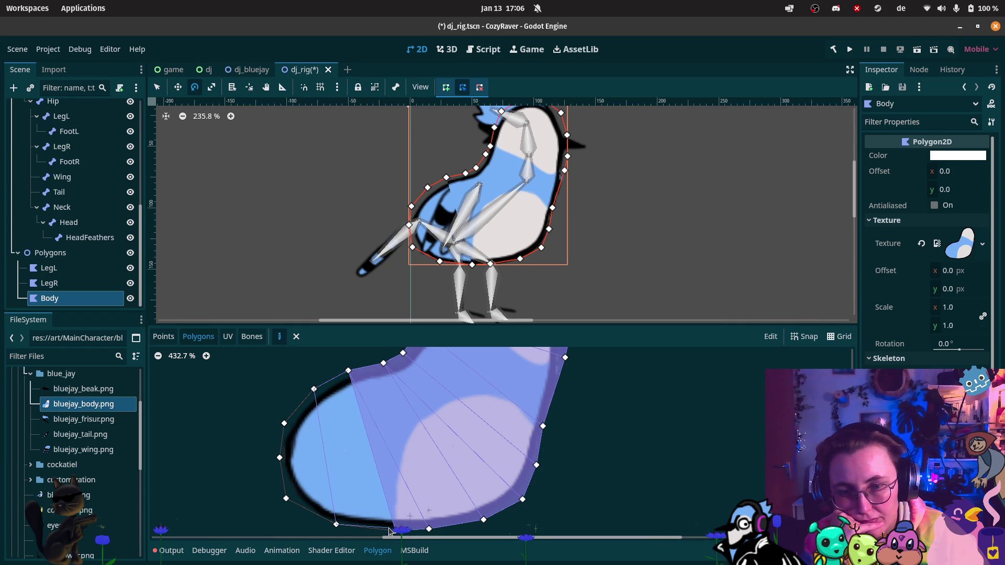
left_click(349, 371)
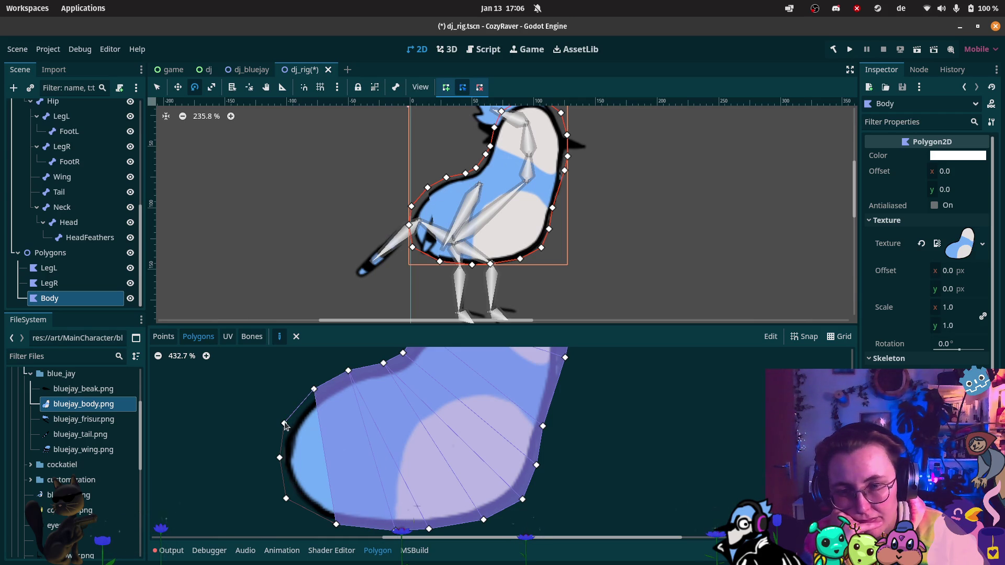
left_click(315, 390)
Step: Create the last internal polygon along the body's left edge
left_click(280, 457)
left_click(286, 498)
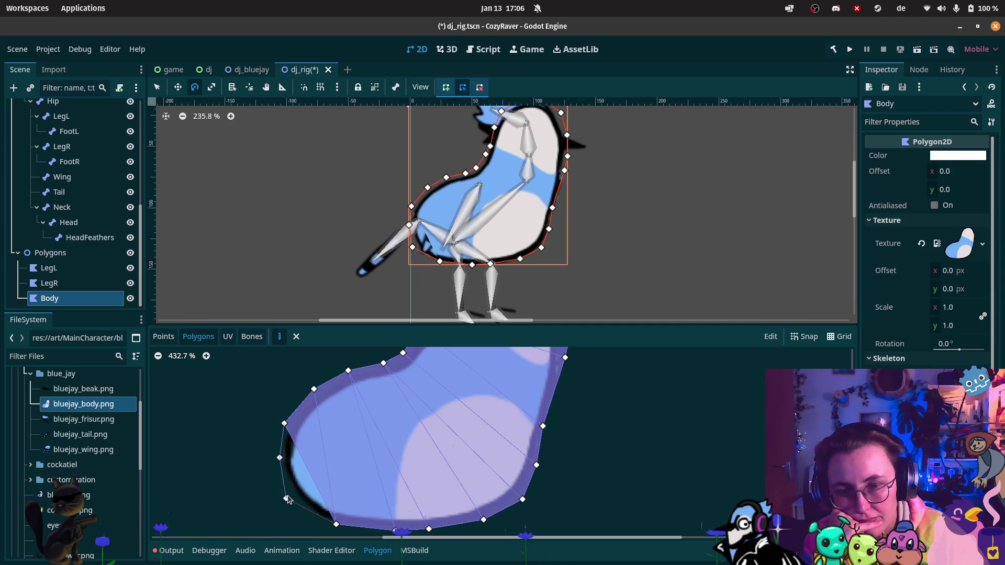
left_click(336, 524)
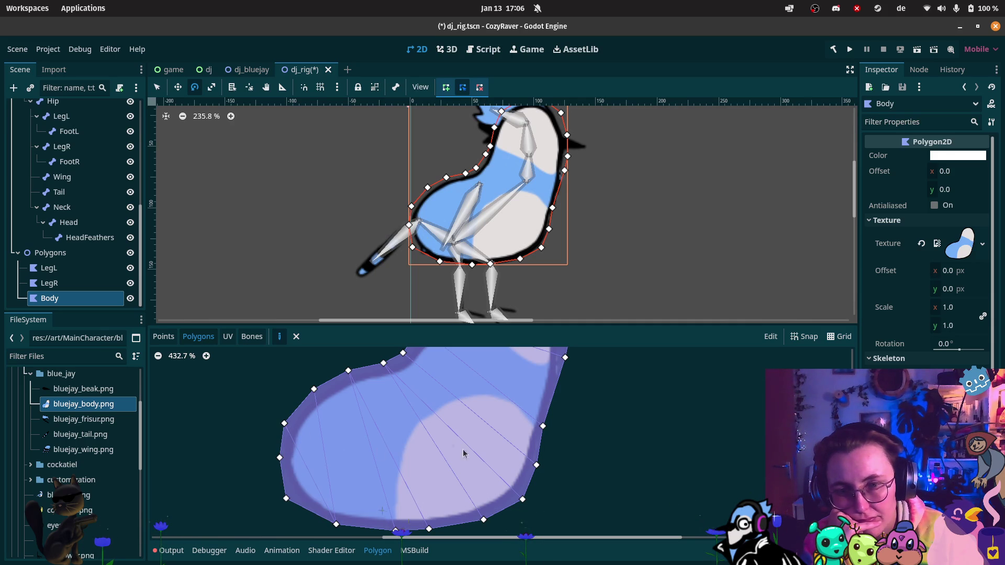
scroll(560, 420, "down", 1)
scroll(566, 412, "up", 3)
scroll(79, 209, "up", 3)
mouse_move(60, 138)
left_mouse_down()
mouse_move(859, 310)
mouse_move(952, 367)
left_mouse_up()
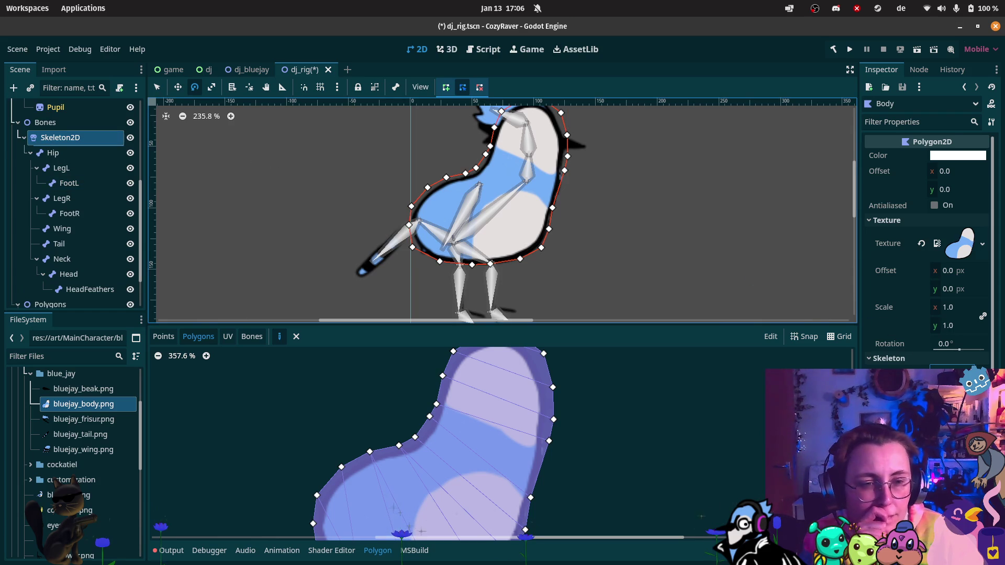
Step: Sync the skeleton's bones to the Body polygon and paint weight along the left edge and lower body
left_click(249, 338)
scroll(544, 434, "down", 1)
left_click(813, 355)
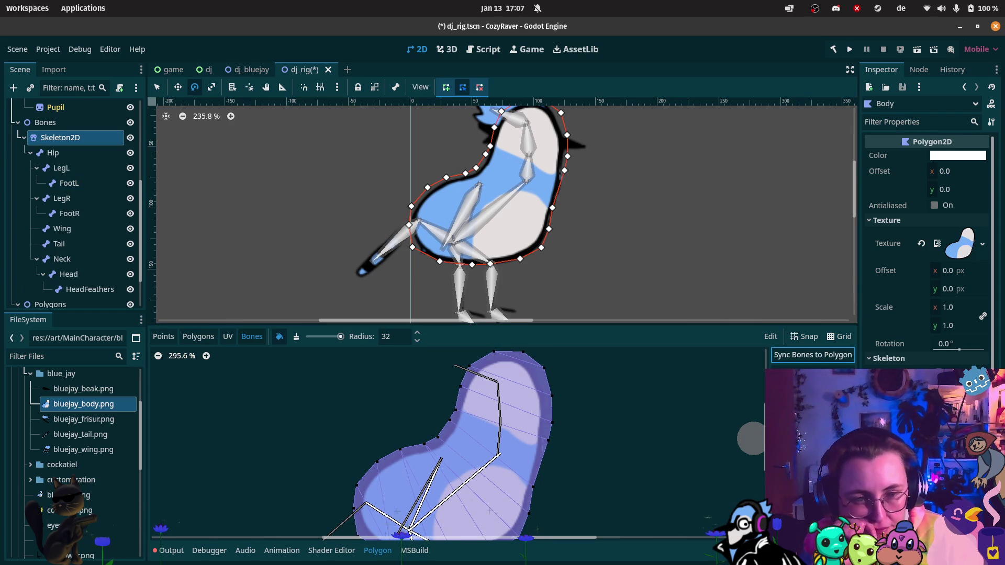
scroll(583, 434, "down", 2)
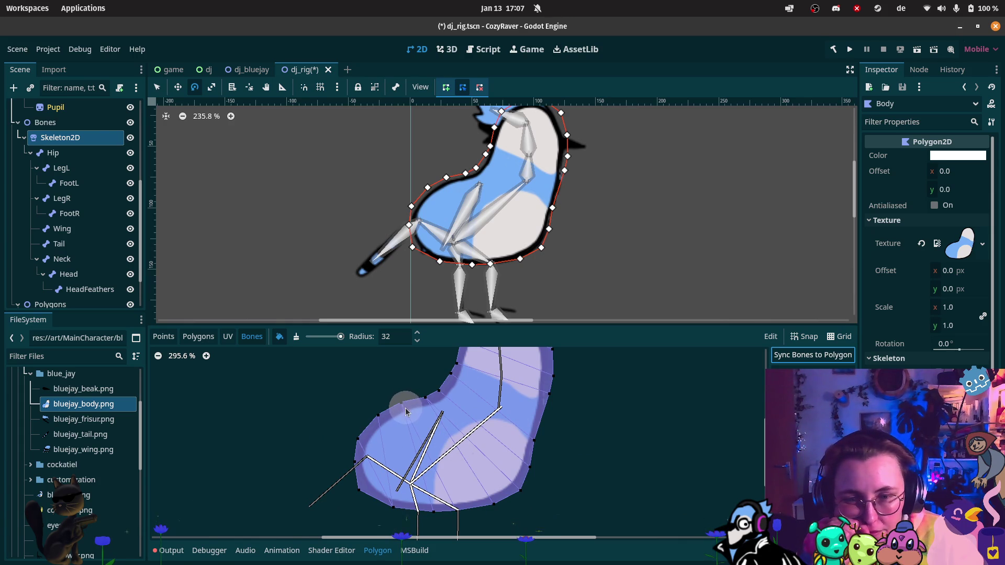
mouse_move(406, 415)
left_mouse_down()
mouse_move(399, 408)
mouse_move(361, 448)
mouse_move(370, 498)
mouse_move(425, 513)
mouse_move(490, 507)
mouse_move(424, 409)
mouse_move(520, 488)
left_mouse_up()
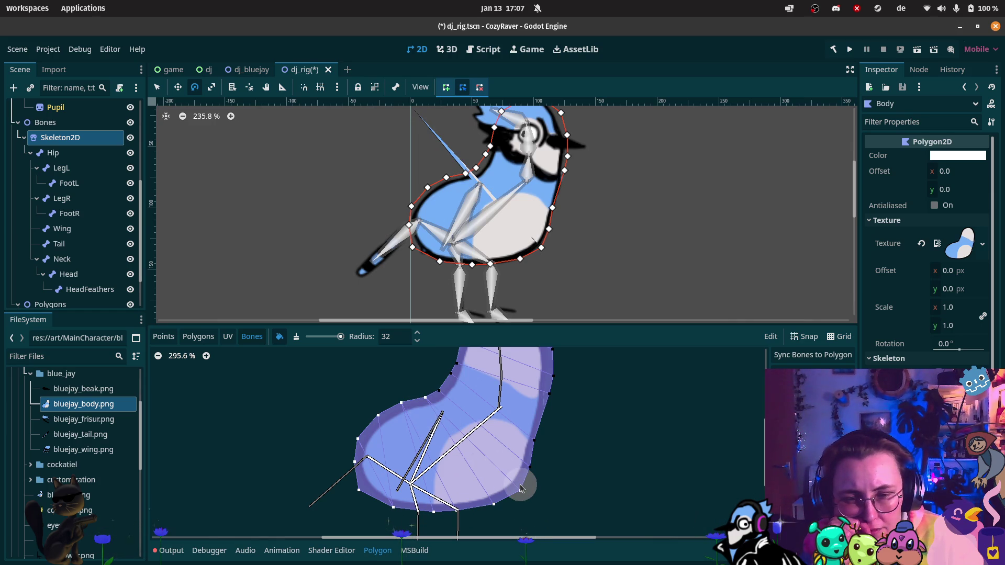
mouse_move(520, 487)
left_mouse_down()
mouse_move(523, 478)
mouse_move(434, 406)
left_mouse_up()
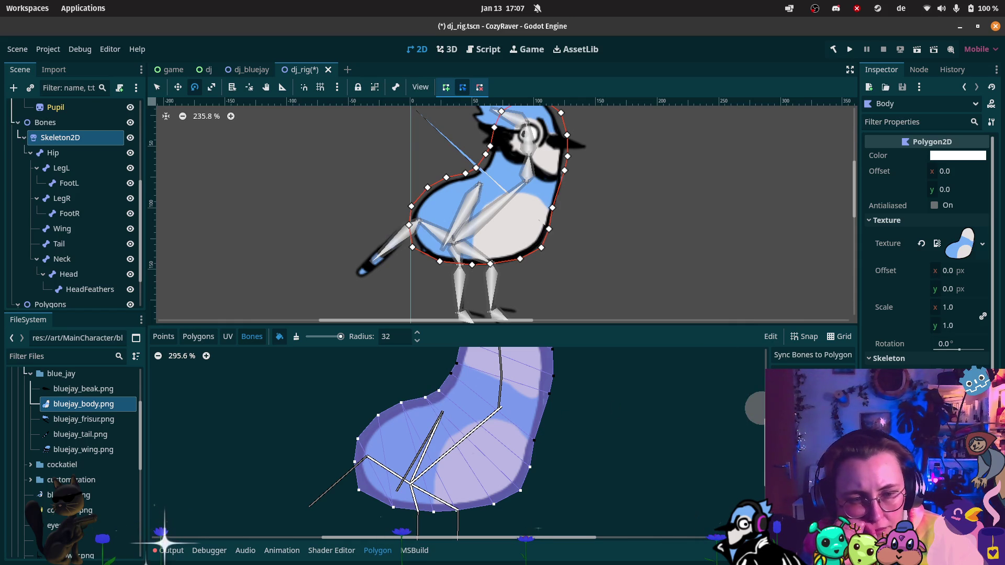
Step: Paint Neck bone weight onto the body's upper right vertices, top edge and right edge
left_click(785, 481)
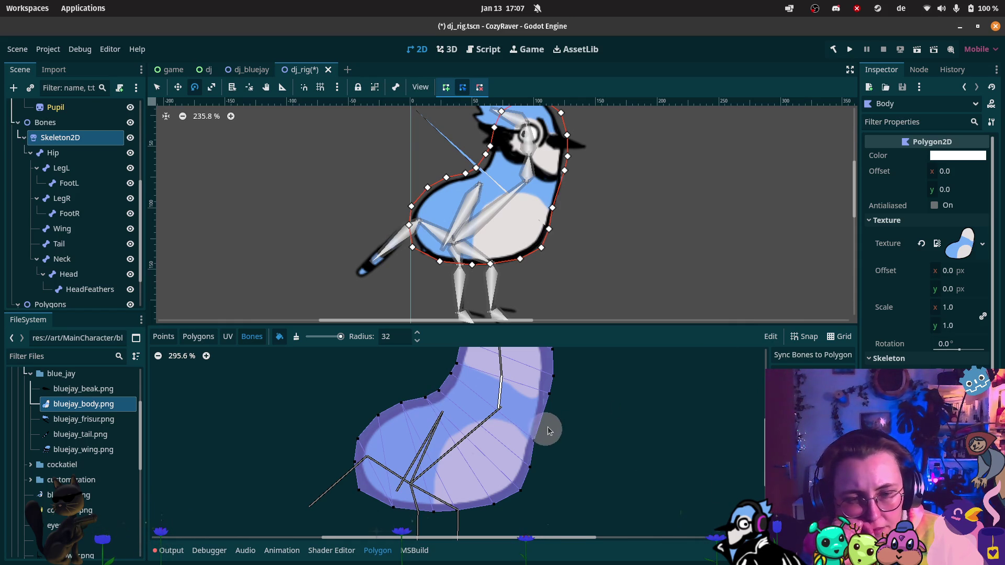
scroll(542, 463, "up", 3)
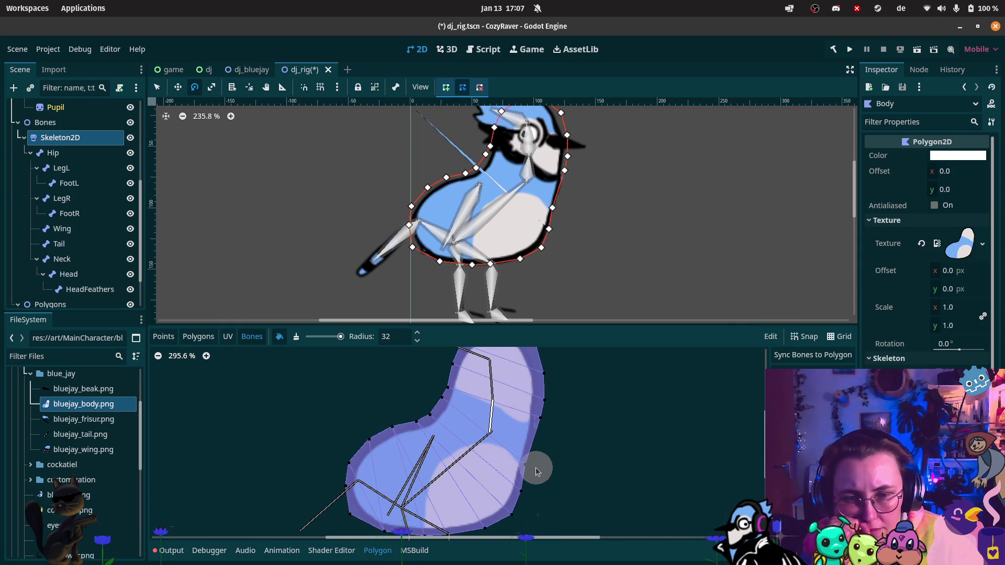
left_click(535, 467)
mouse_move(450, 417)
left_mouse_down()
mouse_move(447, 403)
mouse_move(494, 409)
mouse_move(532, 429)
mouse_move(446, 415)
mouse_move(558, 498)
left_mouse_up()
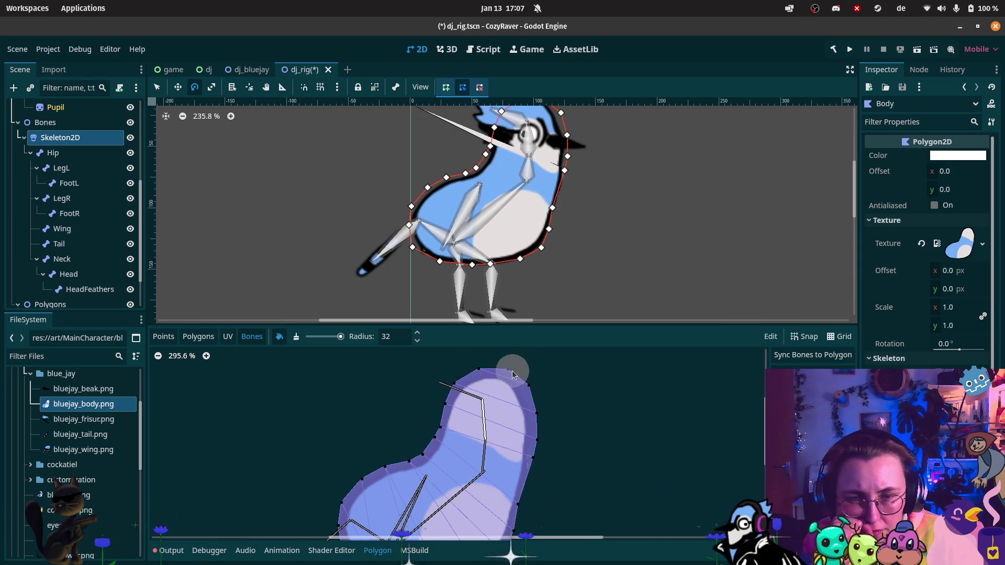
left_click_drag(482, 378, 458, 405)
left_click_drag(522, 437, 522, 384)
scroll(595, 366, "up", 3)
scroll(603, 164, "down", 2)
mouse_move(605, 165)
left_mouse_down()
mouse_move(594, 242)
mouse_move(585, 201)
left_mouse_up()
scroll(531, 409, "down", 2, "ctrl")
scroll(567, 431, "down", 3)
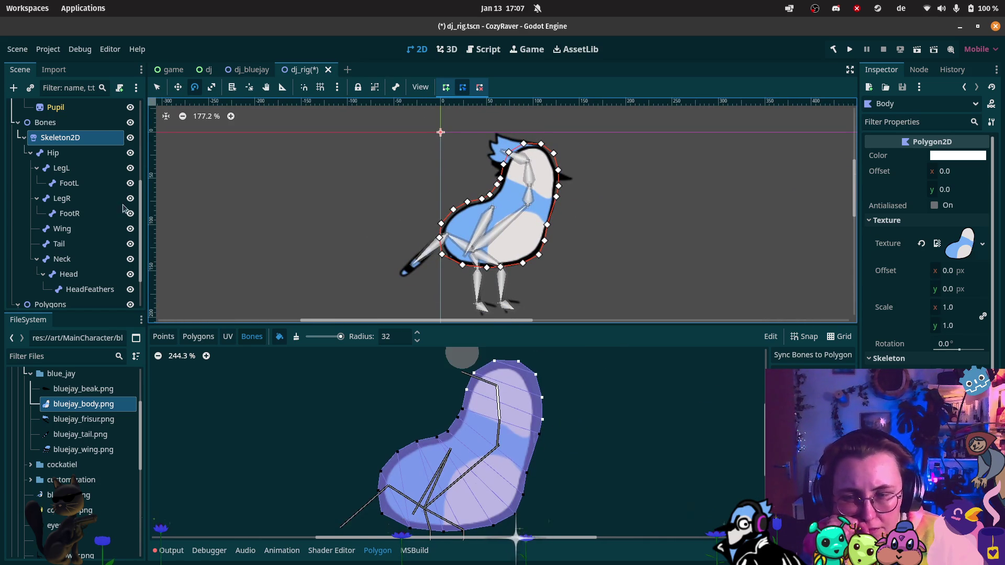
Step: Test-rotate the Head and Neck bones against the re-weighted Body mesh, then select the Hip bone
left_click(69, 274)
scroll(628, 169, "up", 5)
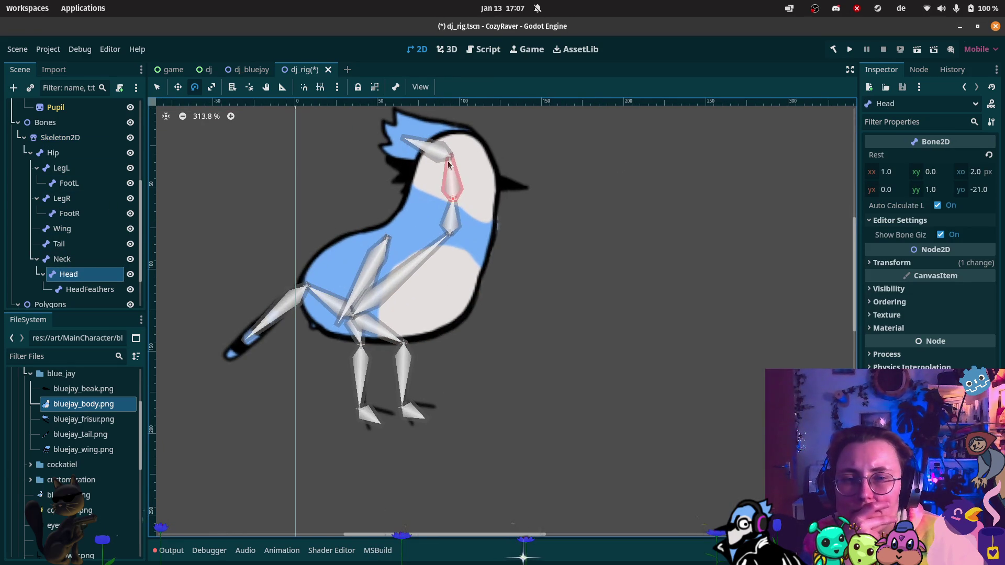
mouse_move(471, 186)
left_mouse_down()
mouse_move(454, 163)
mouse_move(467, 170)
mouse_move(463, 162)
left_mouse_up()
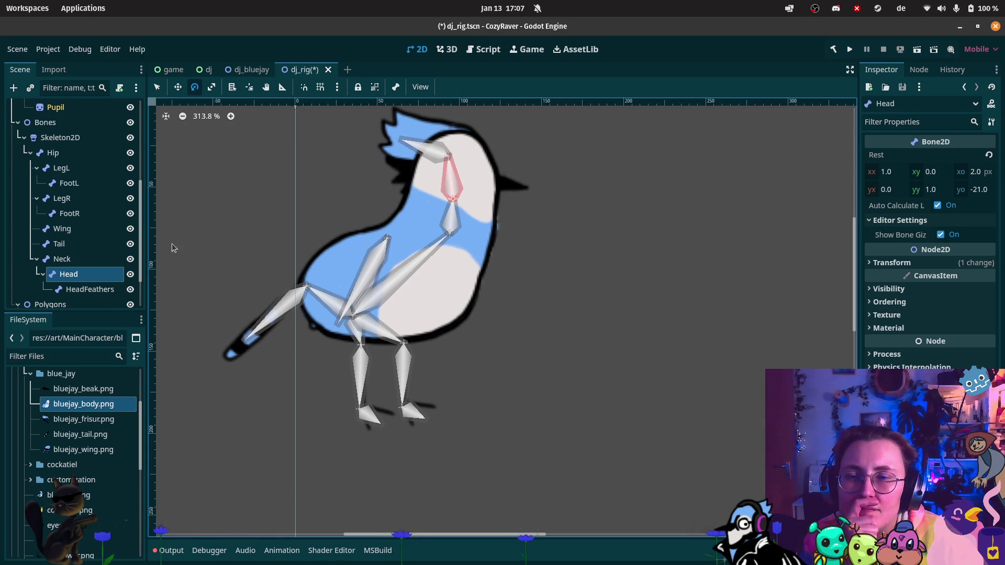
left_click(62, 258)
mouse_move(477, 193)
left_mouse_down()
mouse_move(480, 201)
mouse_move(462, 188)
mouse_move(470, 196)
left_mouse_up()
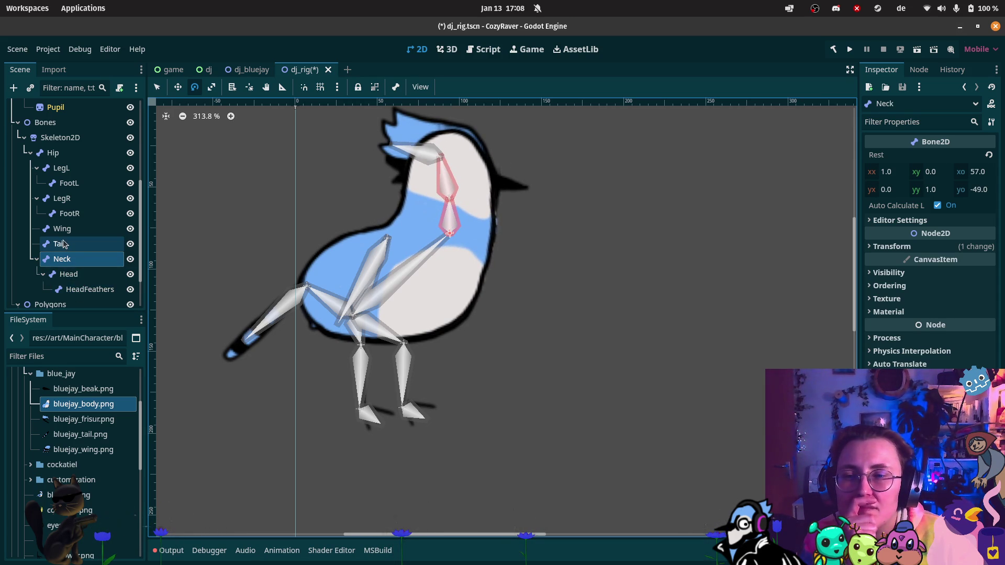
left_click(57, 153)
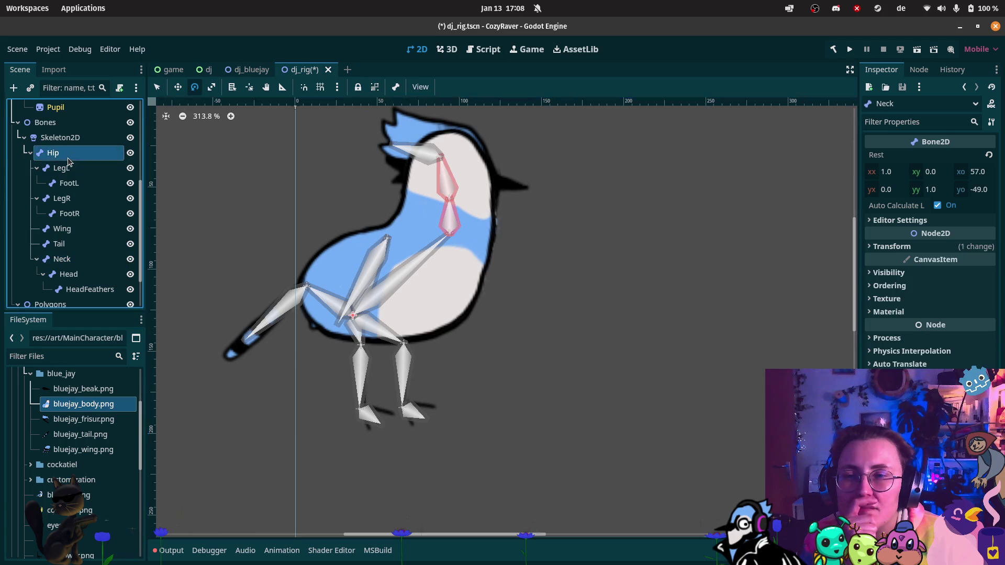